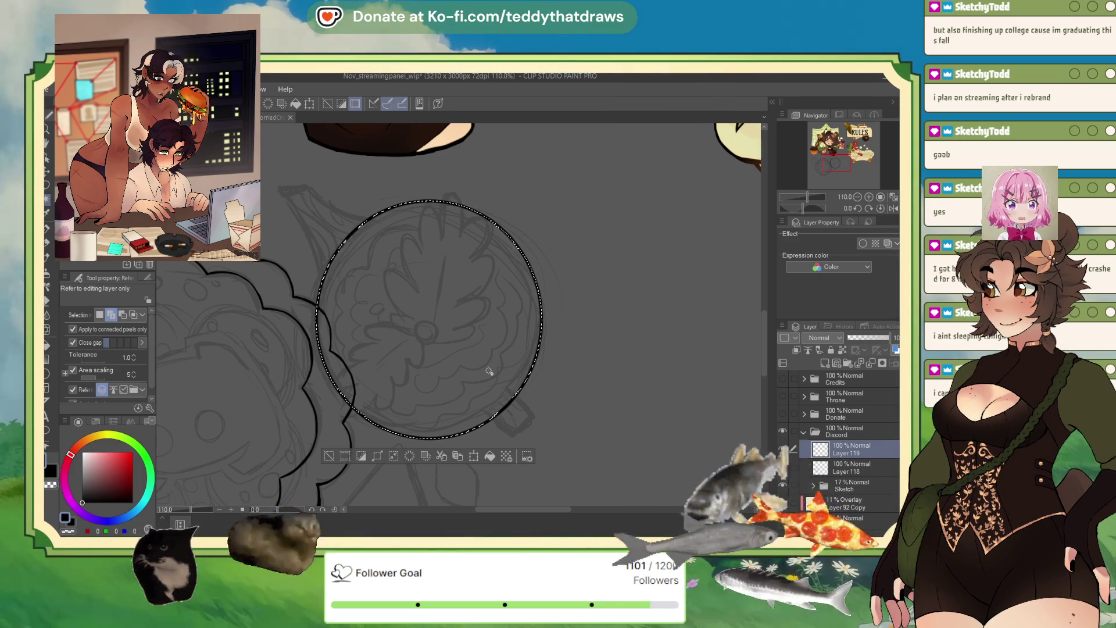
scroll(393, 231, up, 2)
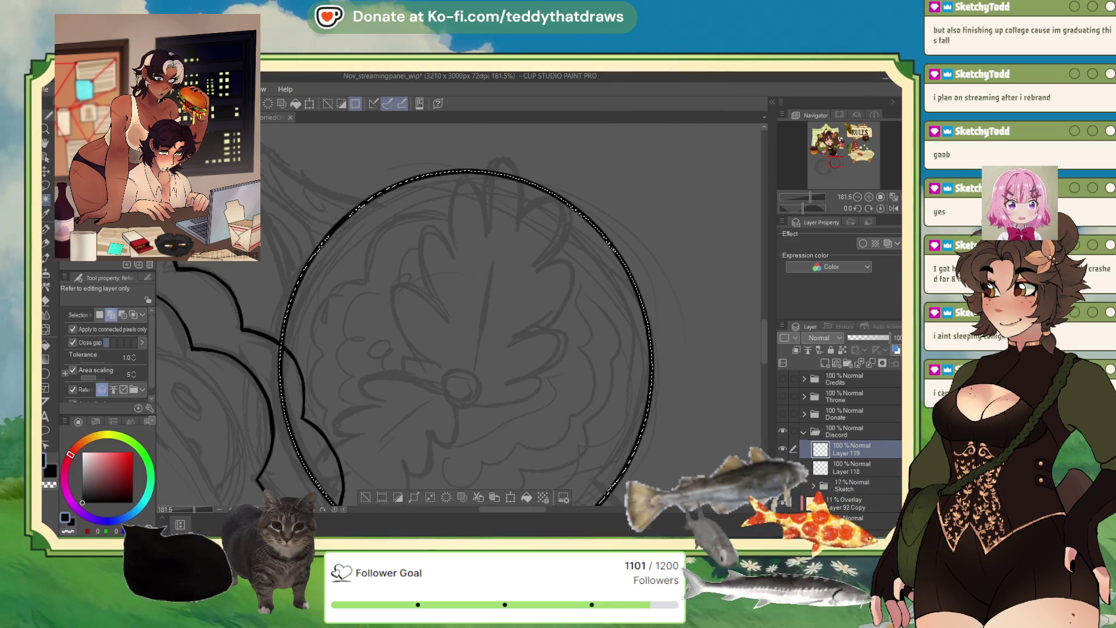
- Ink a curved petal stroke with the pen inside the circle, then pick the symmetry ruler
key(p)
drag(365, 281, 314, 344)
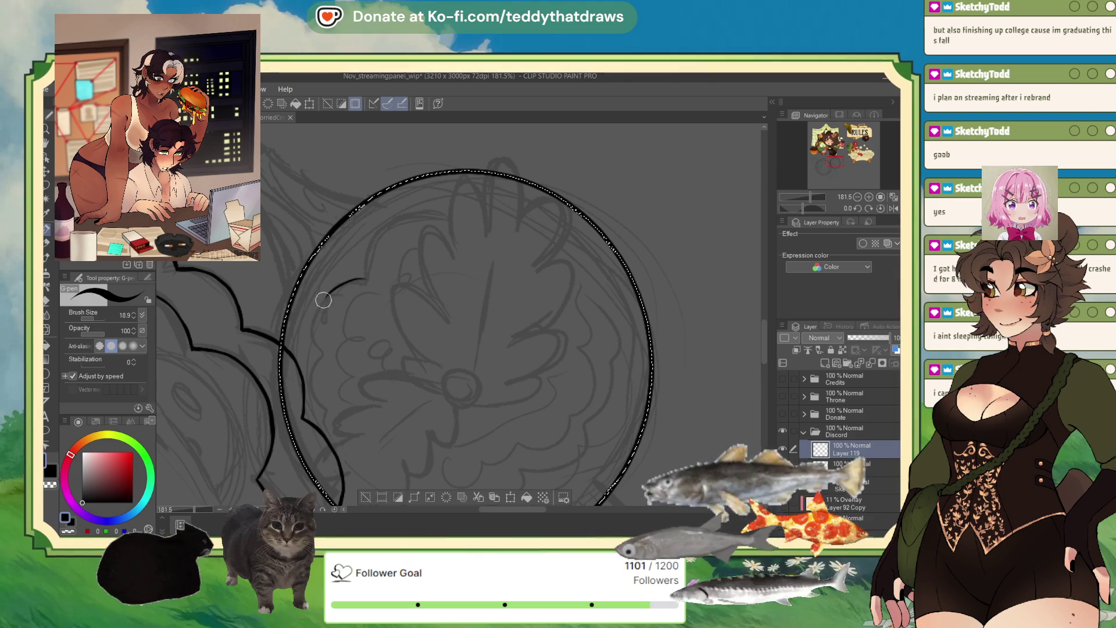
scroll(333, 359, down, 1)
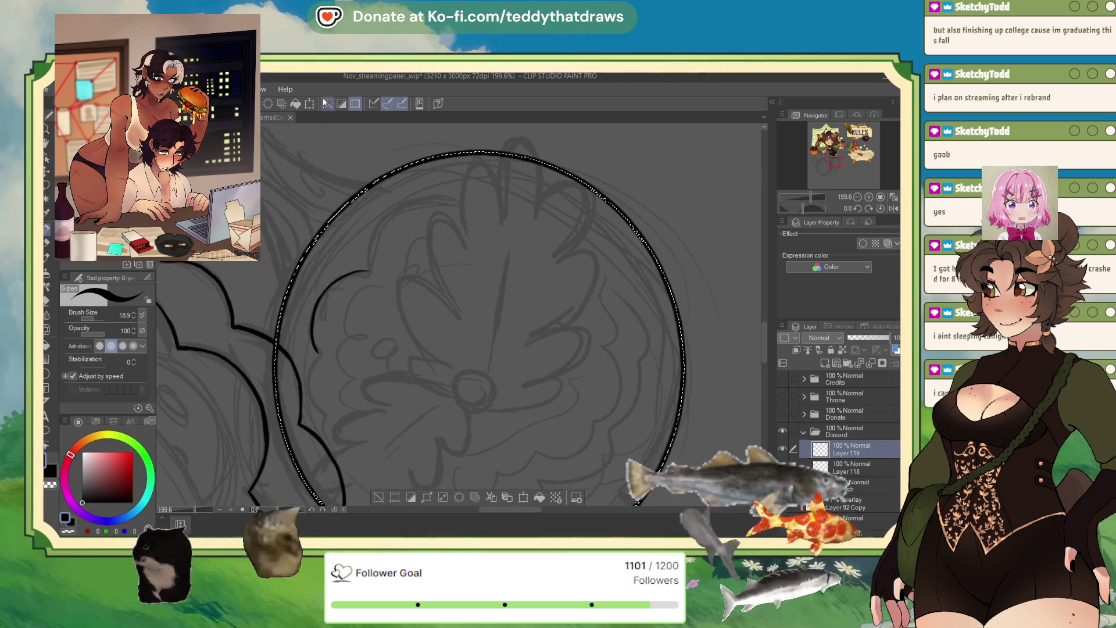
scroll(471, 398, down, 1)
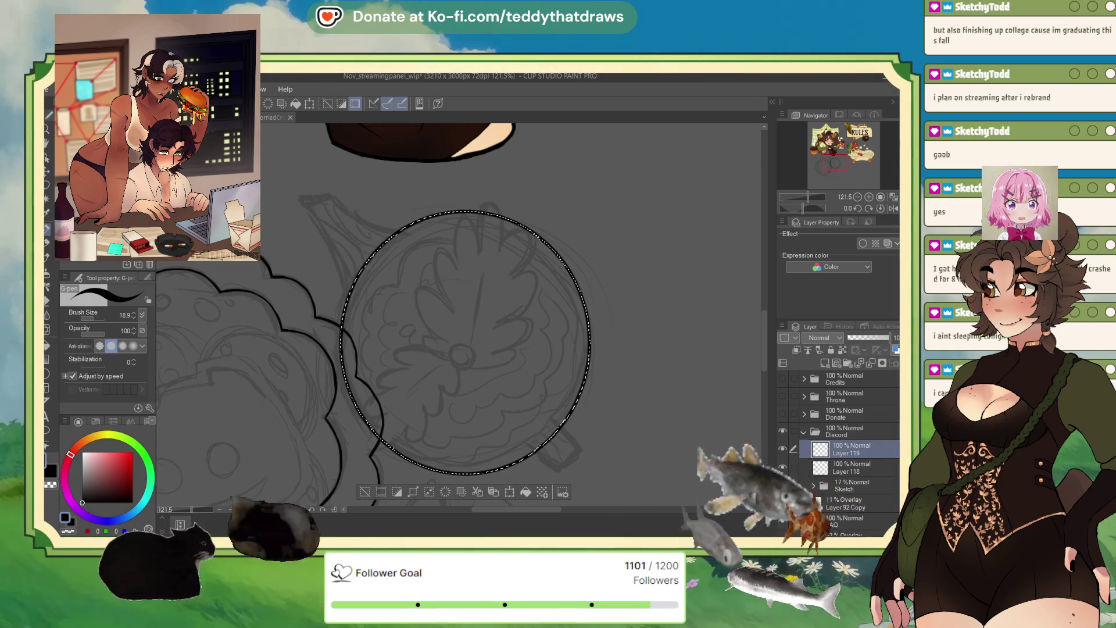
click(49, 374)
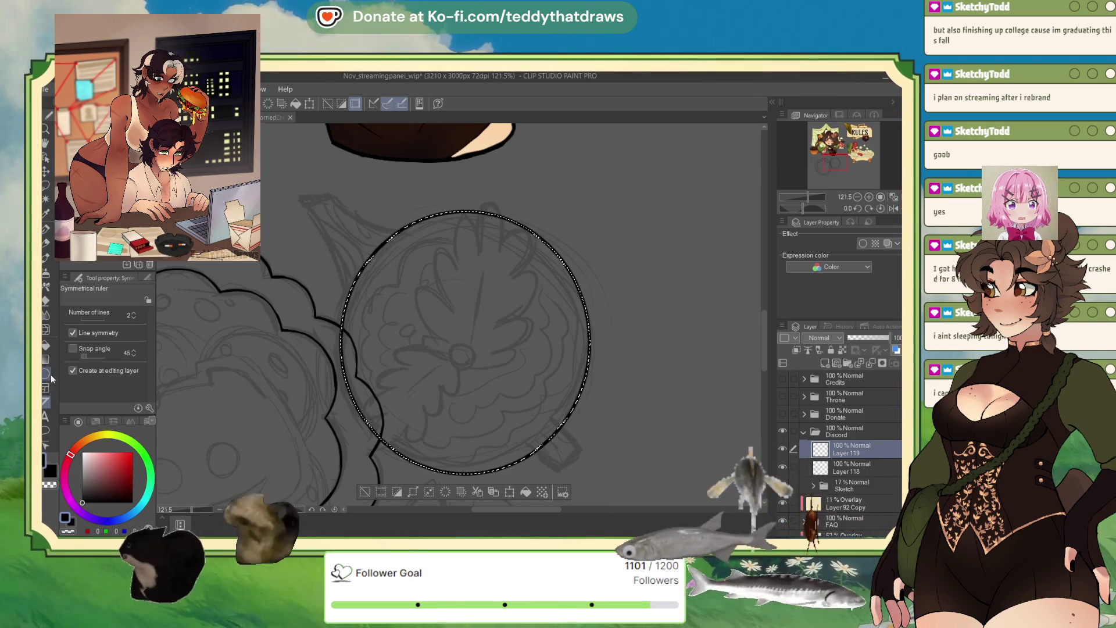
- Lay a diagonal symmetry axis through the flower centre and return to the pen
drag(406, 289, 445, 329)
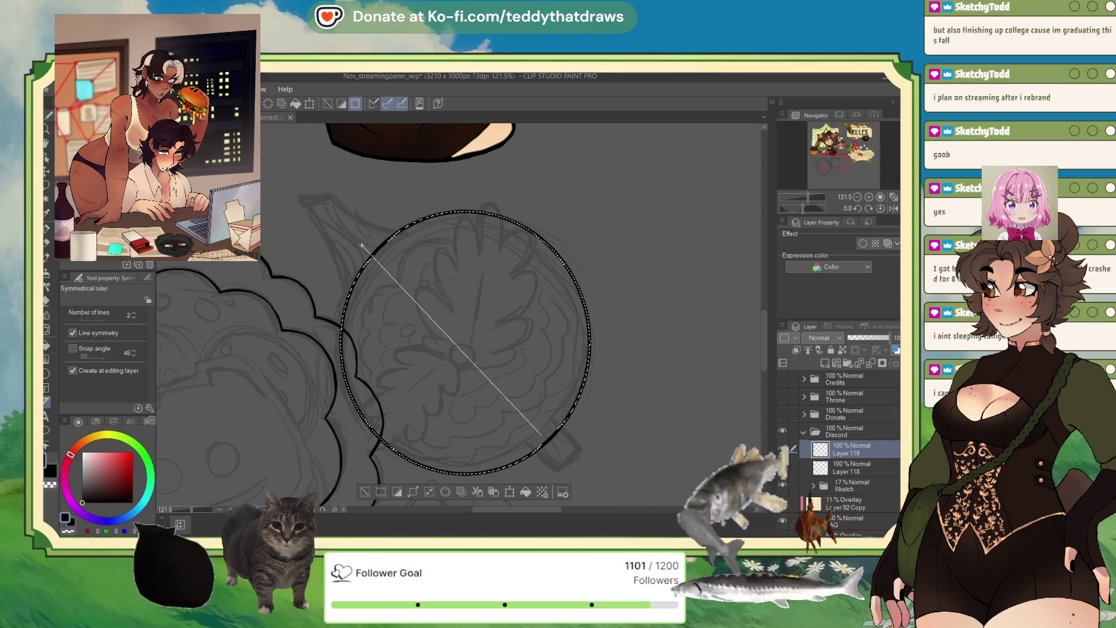
drag(541, 433, 550, 439)
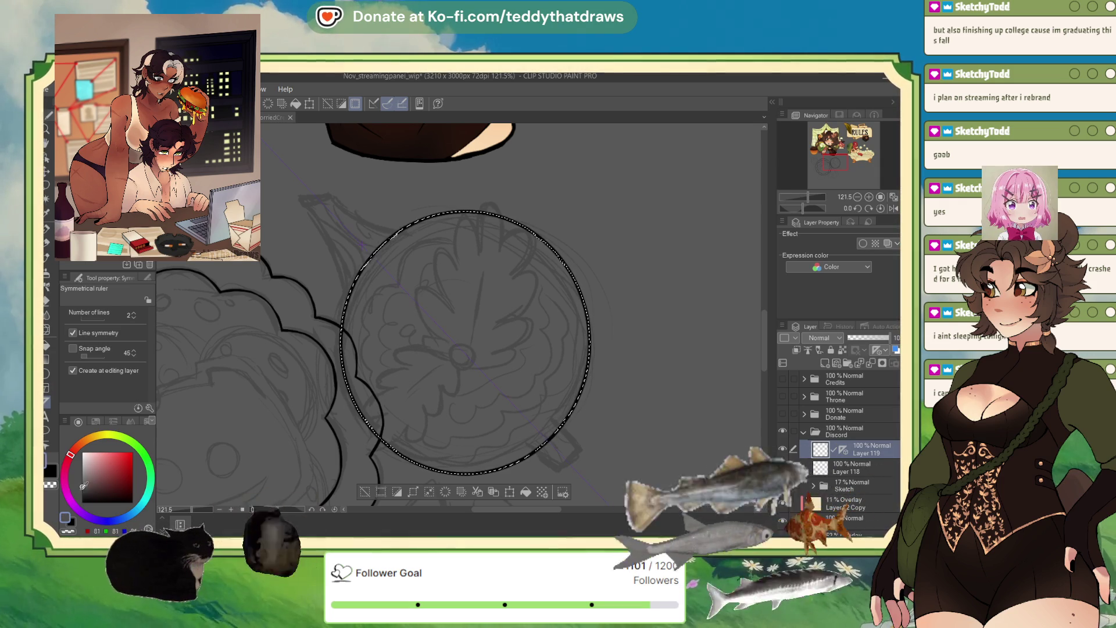
key(p)
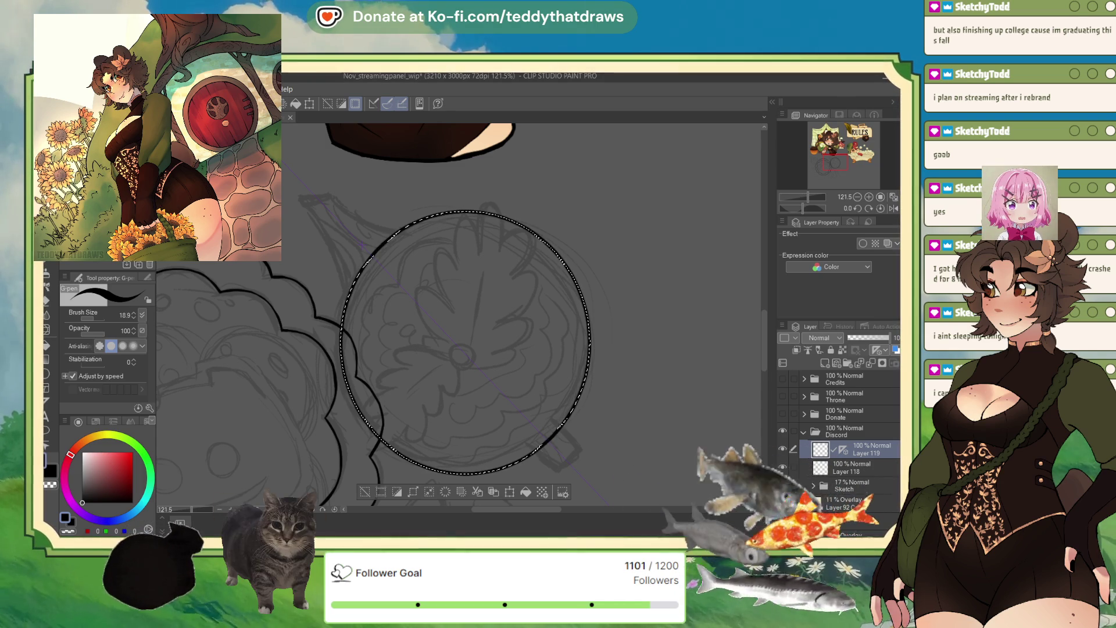
scroll(369, 255, up, 2)
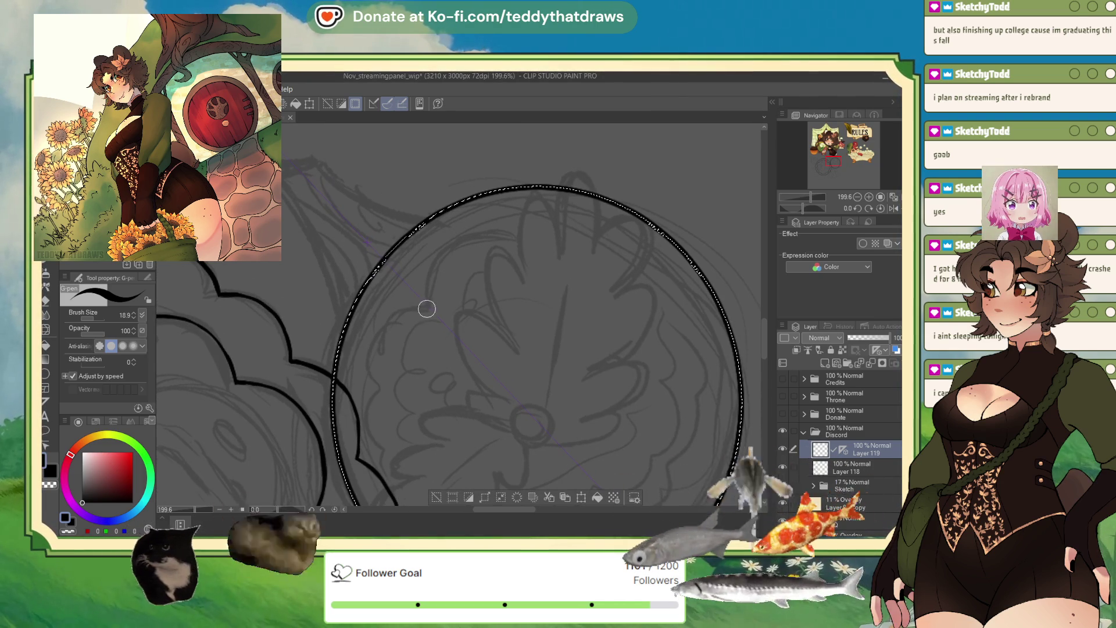
- Ink the first mirrored petal curves, redrawing one thicker and continuous
drag(458, 252, 517, 259)
drag(382, 319, 375, 391)
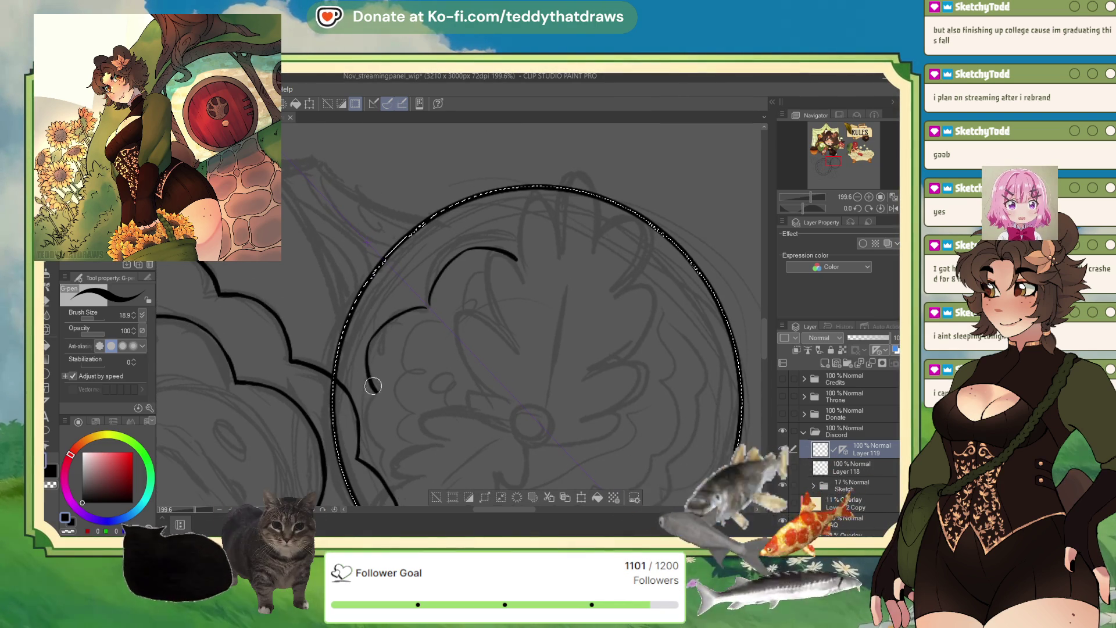
drag(488, 278, 764, 213)
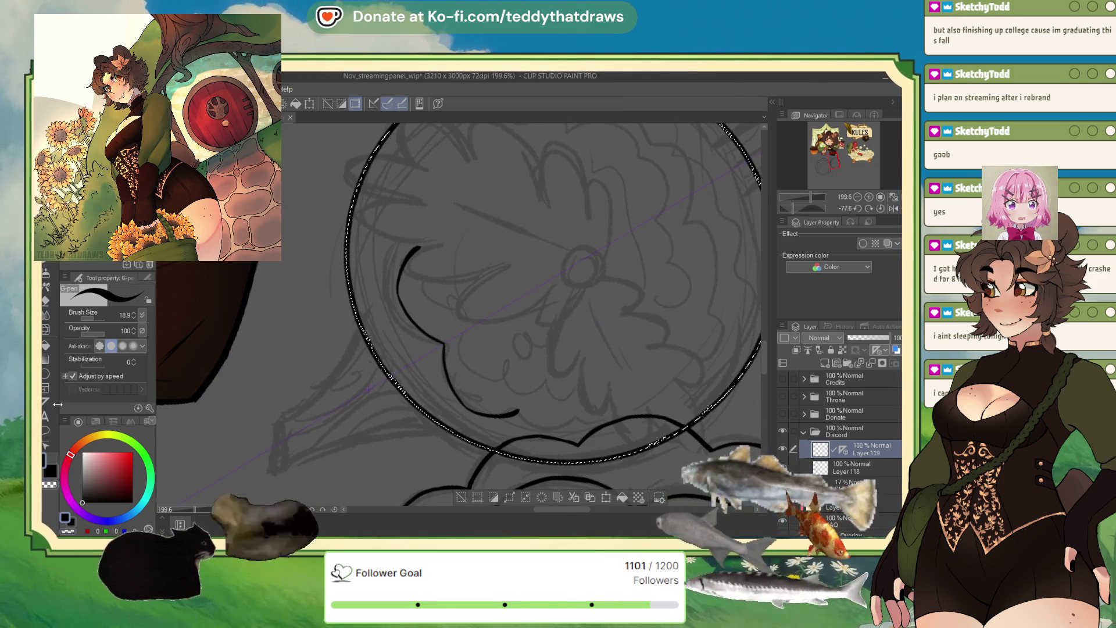
scroll(366, 158, up, 3)
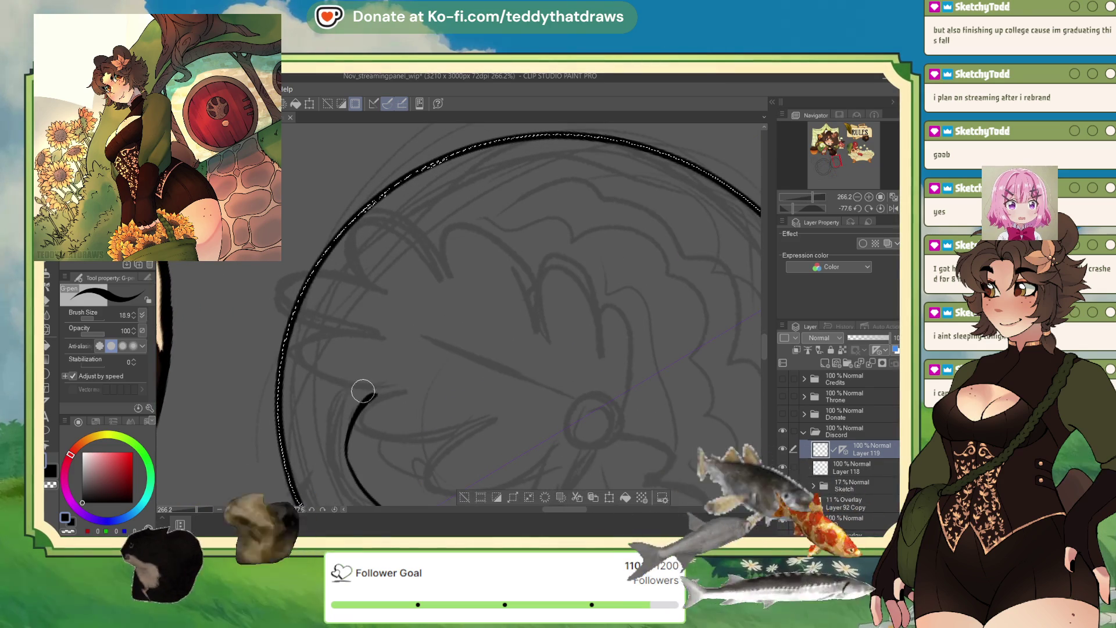
drag(367, 272, 374, 394)
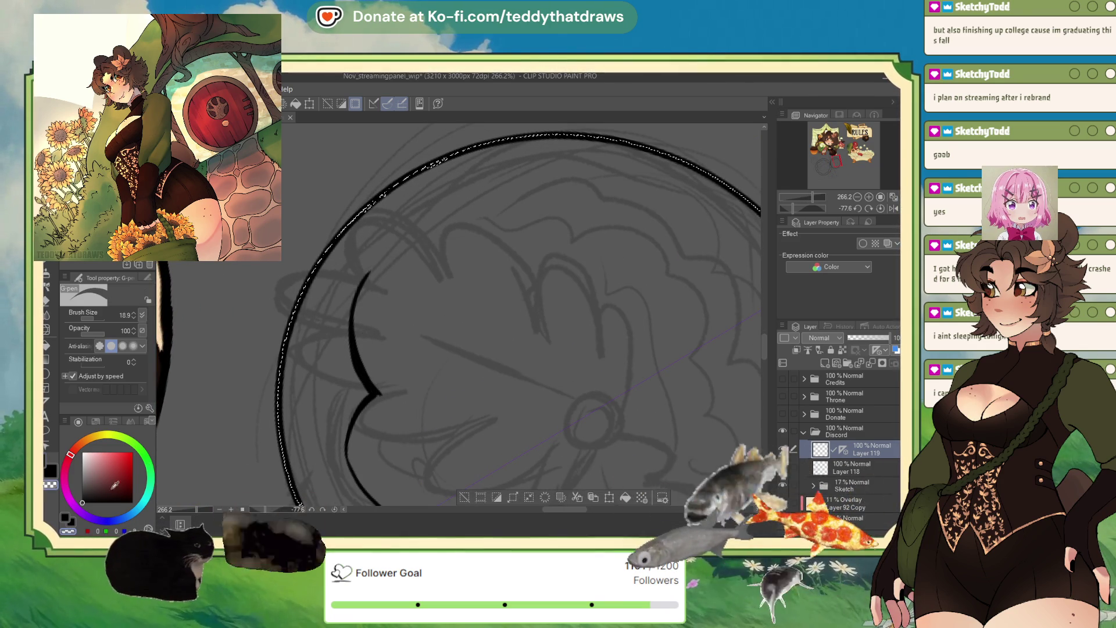
scroll(388, 397, down, 2)
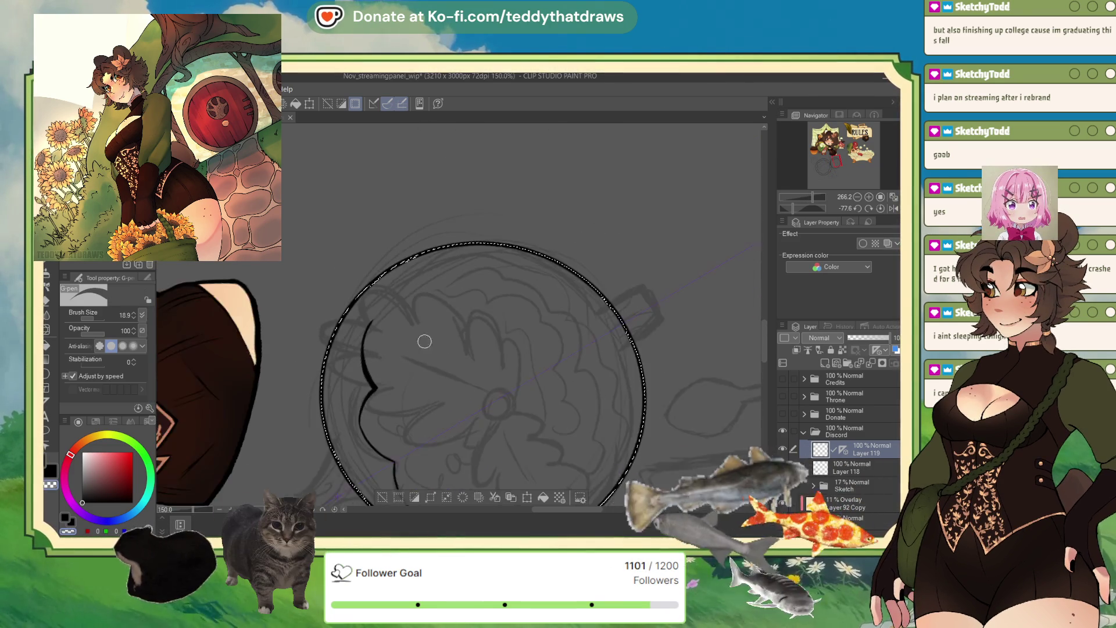
drag(814, 204, 784, 208)
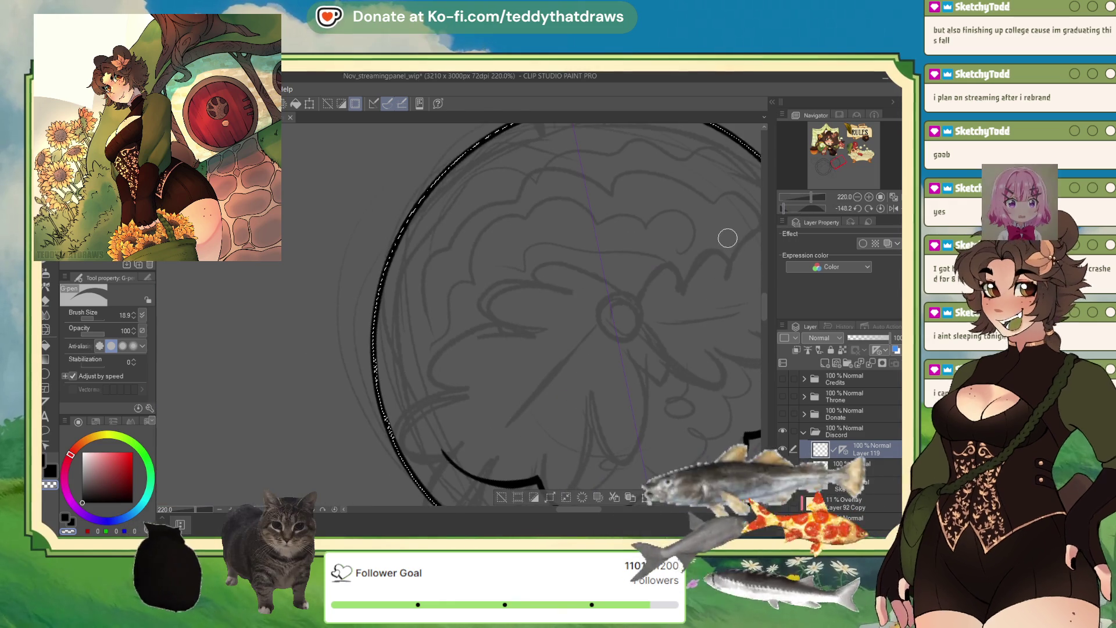
drag(439, 398, 464, 471)
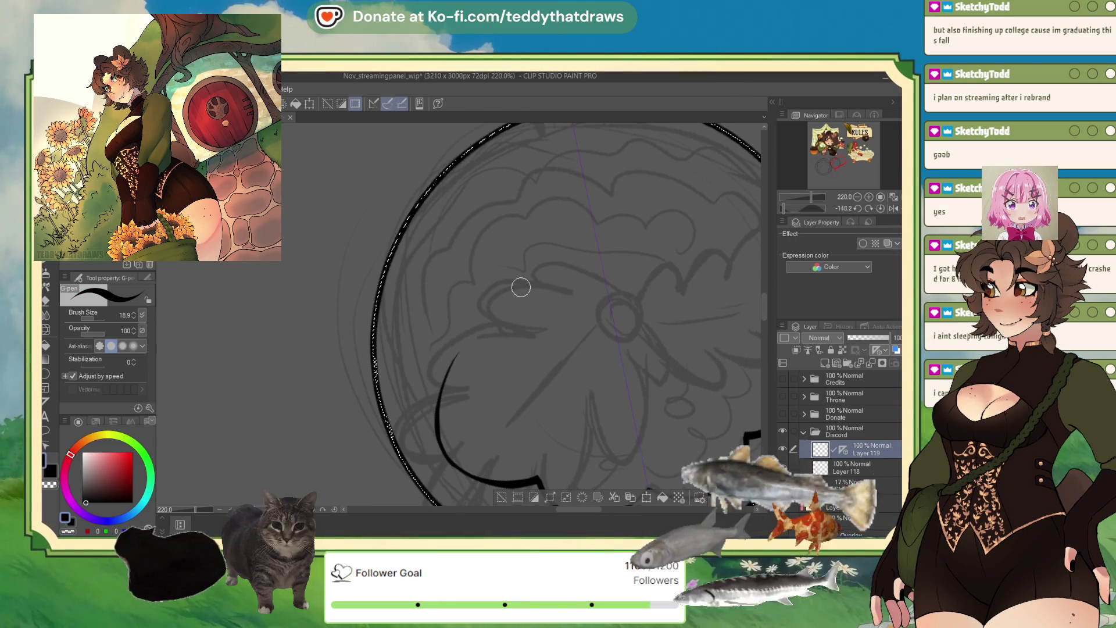
scroll(522, 287, down, 2)
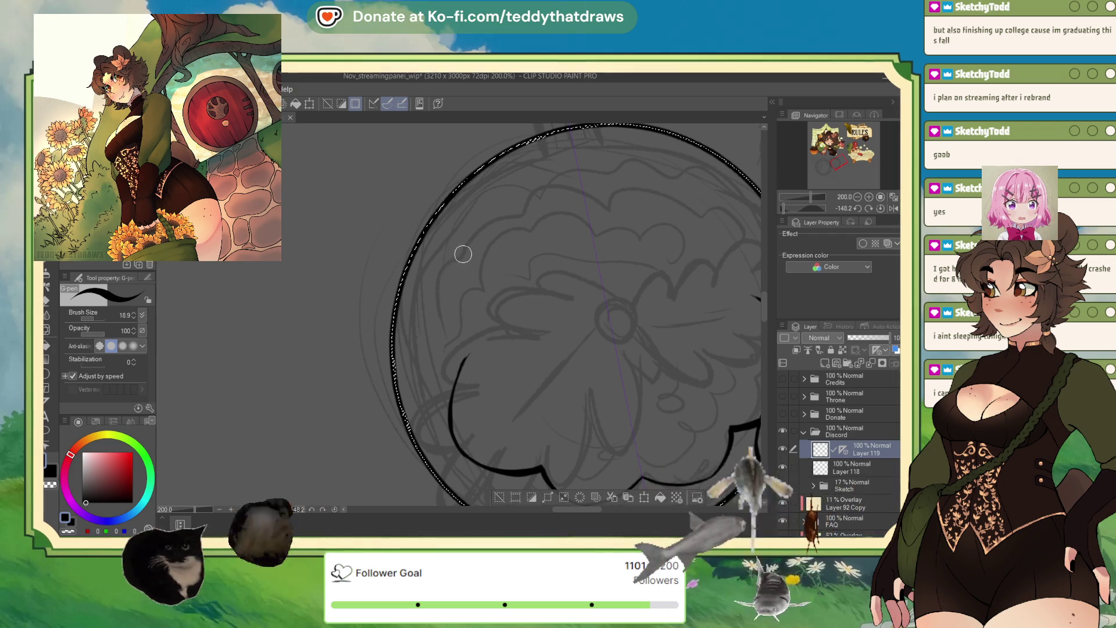
- Join and extend the petal curves, then ink another mirrored pair arcing left
drag(435, 330, 456, 365)
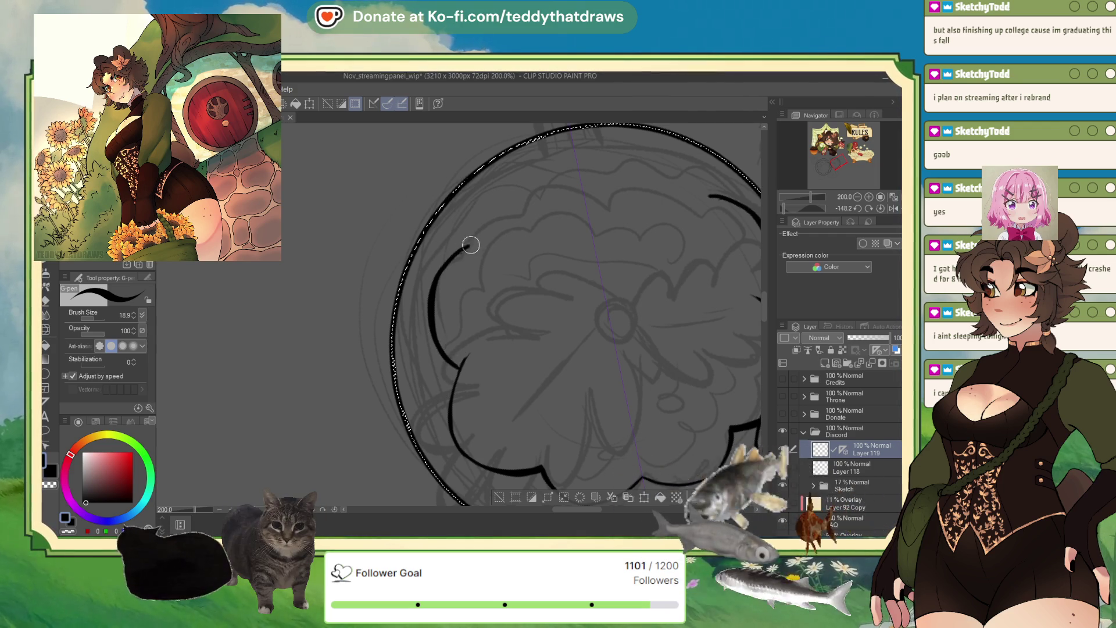
drag(465, 248, 476, 242)
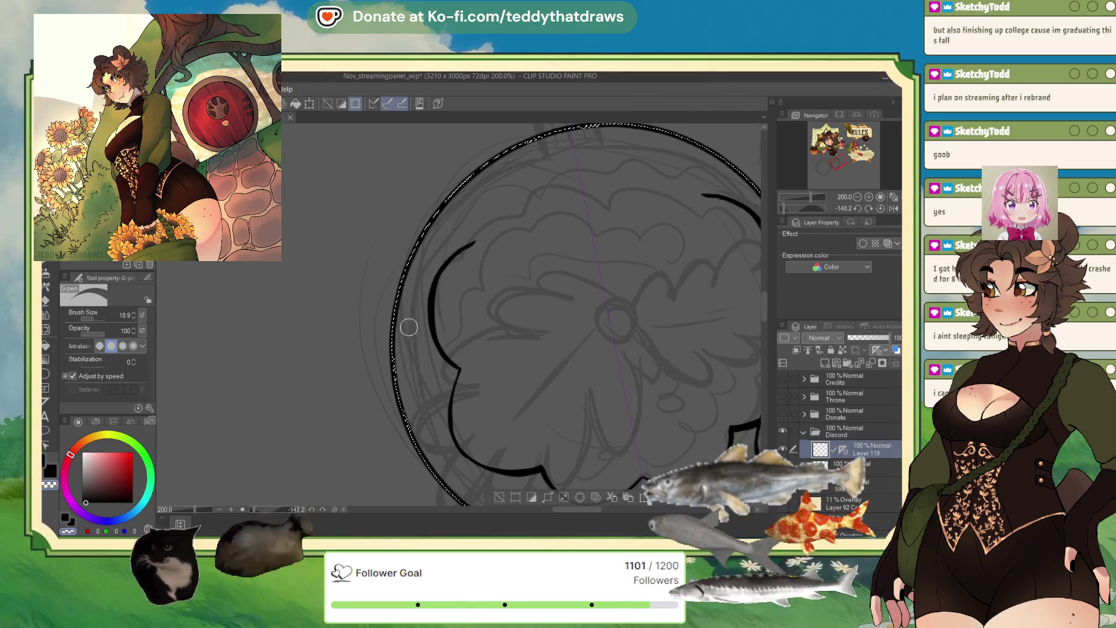
scroll(461, 356, down, 3)
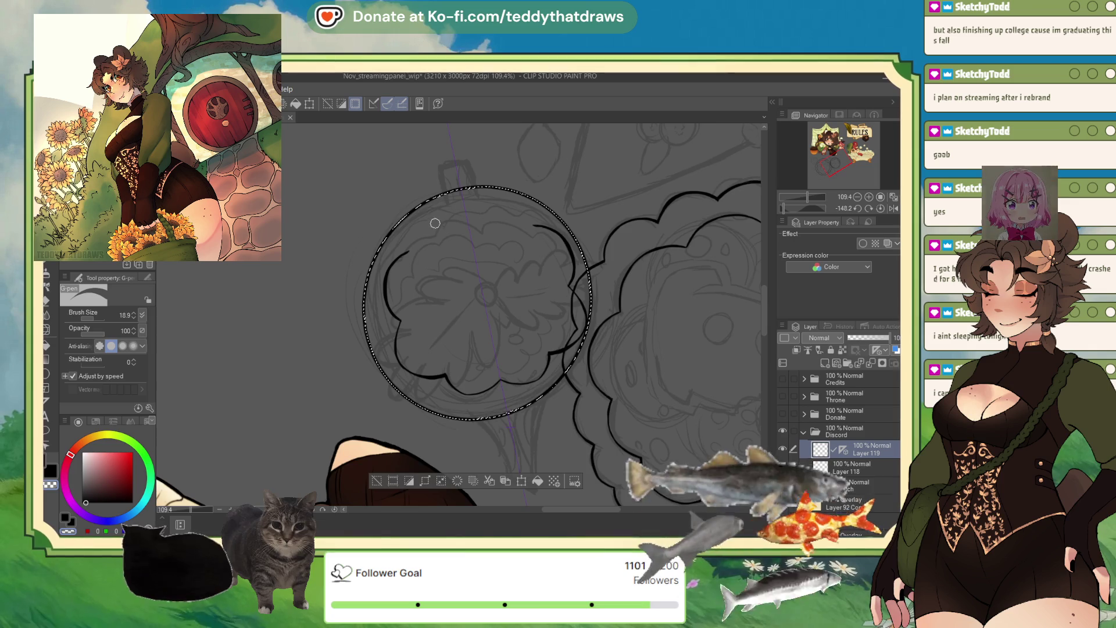
scroll(433, 225, up, 1)
scroll(440, 192, up, 2)
drag(823, 207, 784, 210)
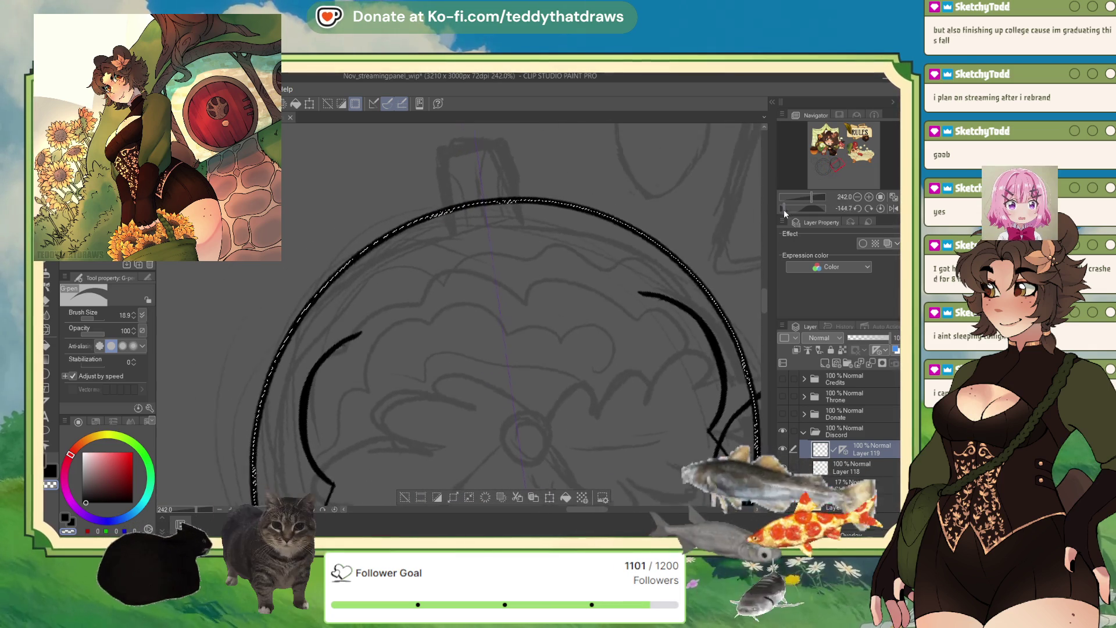
drag(367, 347, 454, 269)
mouse_move(628, 259)
mouse_down()
mouse_move(508, 253)
mouse_move(487, 278)
mouse_up()
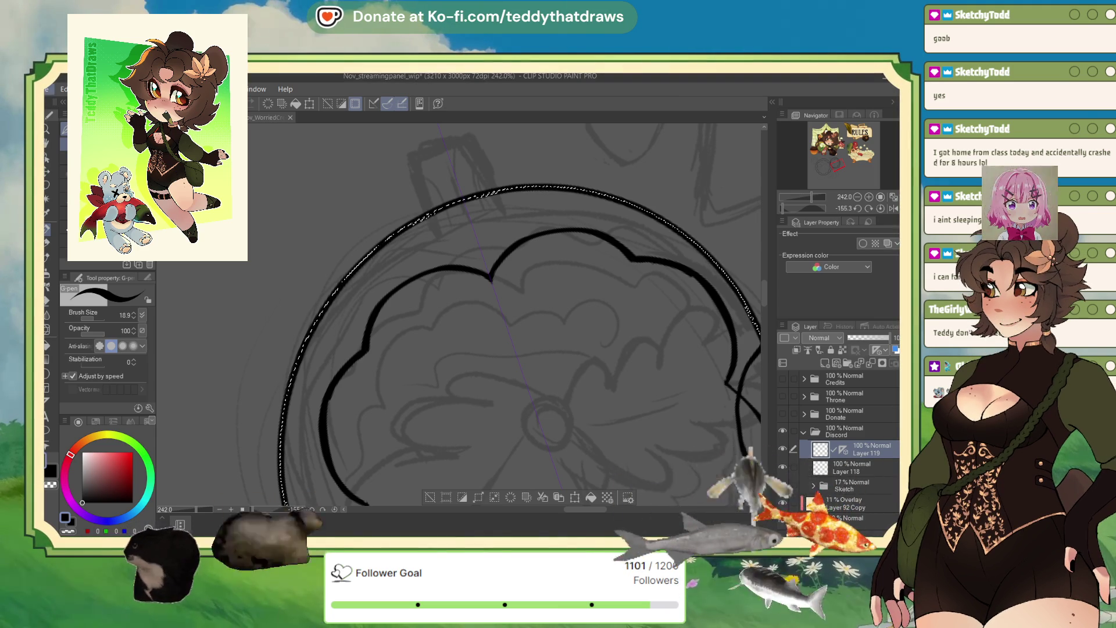
- Paste the Twitch stats image into a new illustration and enlarge it to fill the canvas
click(612, 158)
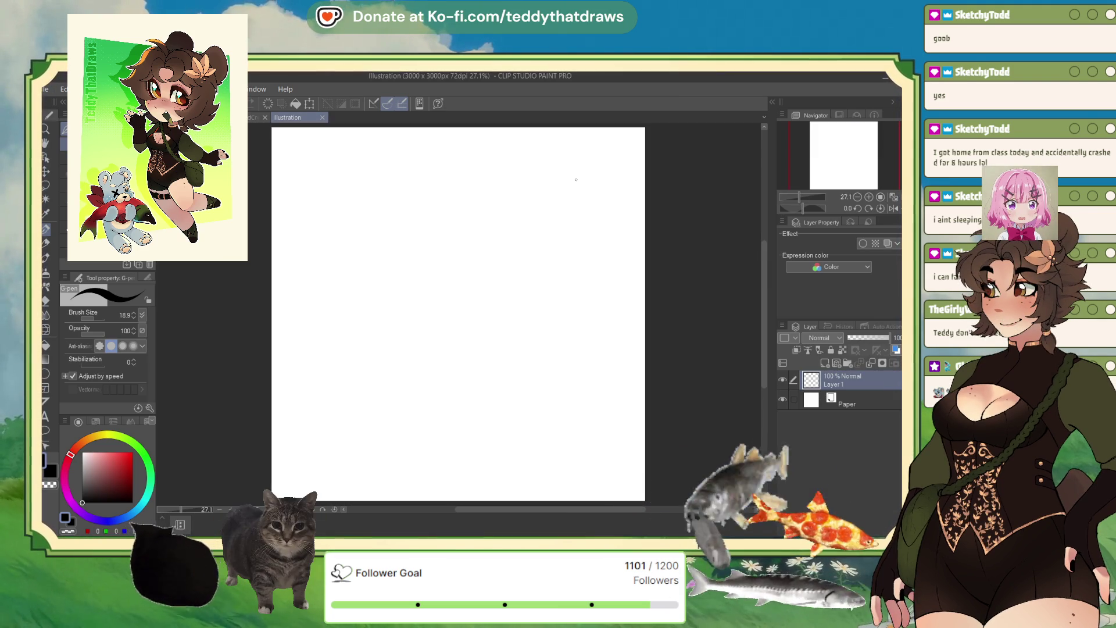
key(ctrl+v)
scroll(374, 293, down, 2)
scroll(332, 282, up, 1)
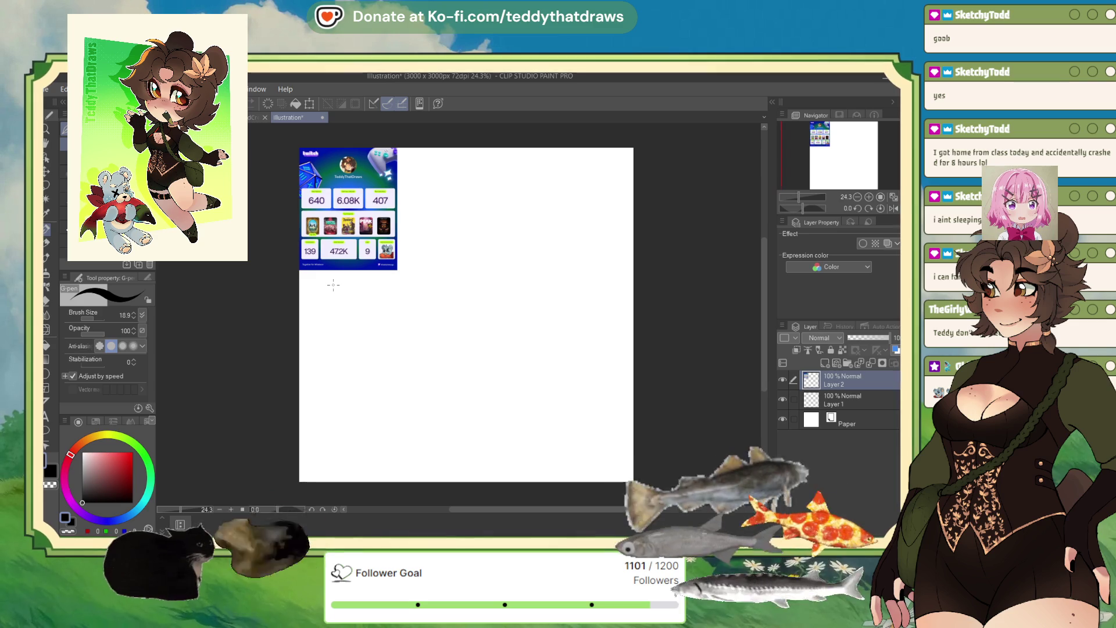
key(ctrl+t)
drag(398, 268, 555, 467)
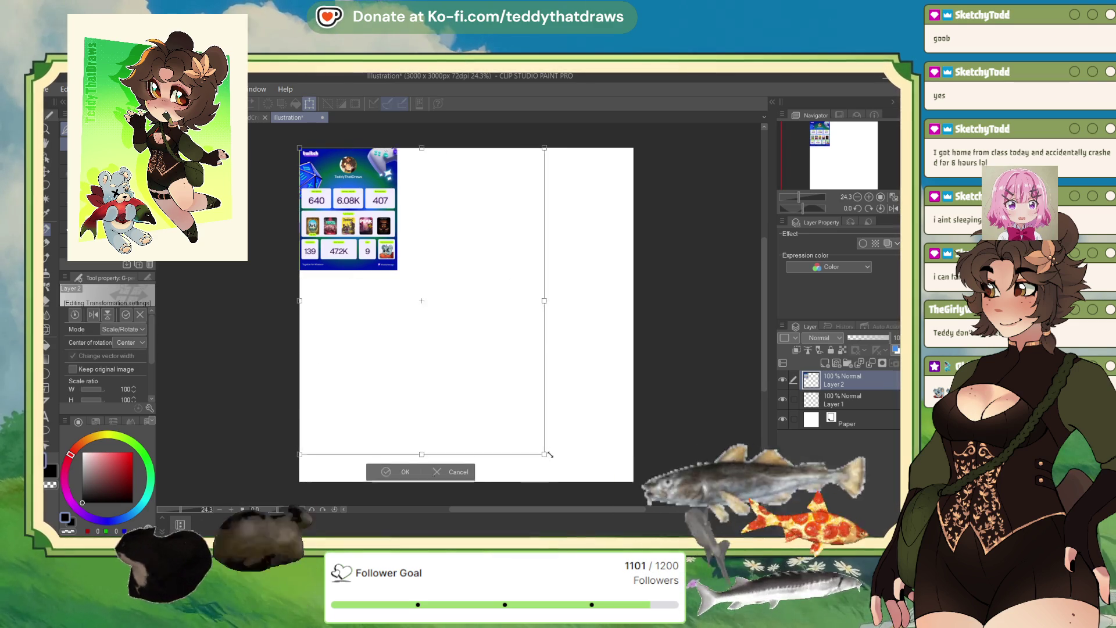
click(393, 486)
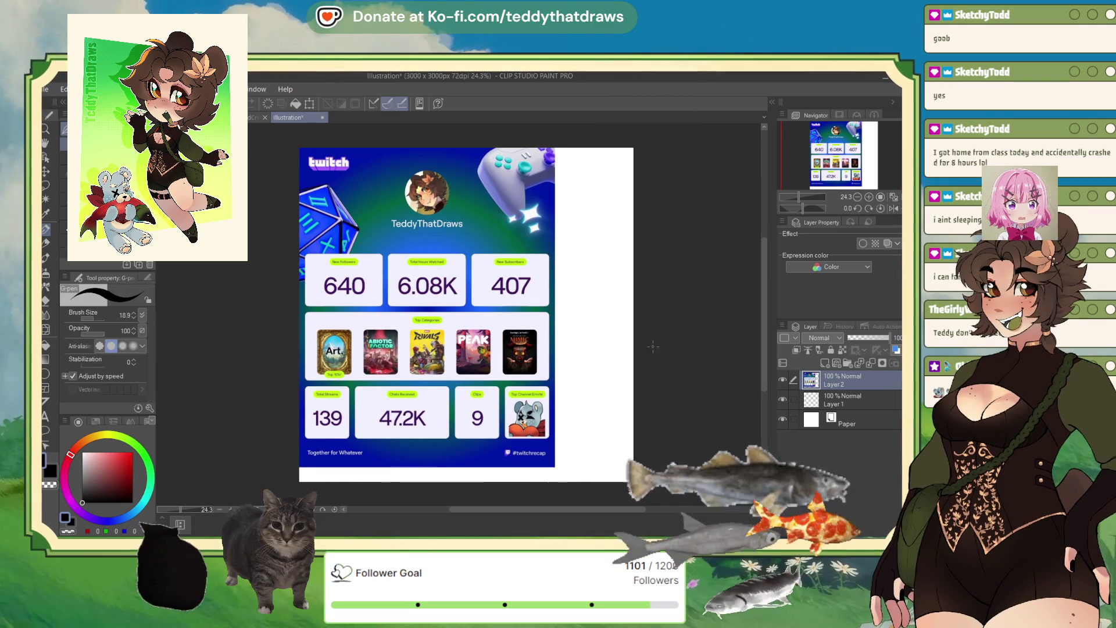
scroll(362, 346, up, 1)
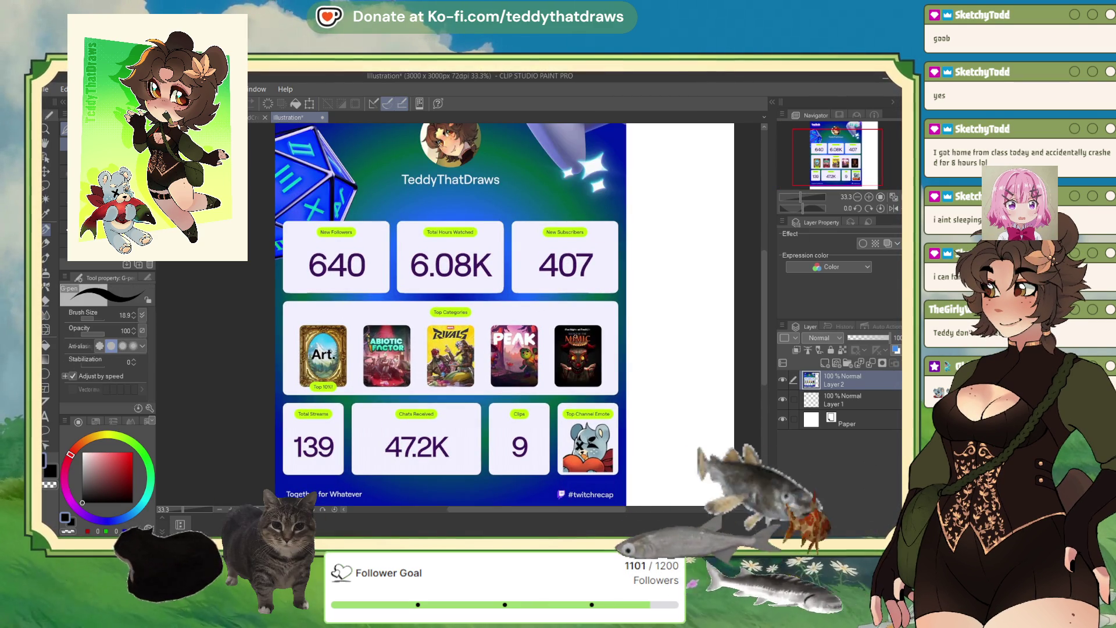
scroll(705, 367, down, 1)
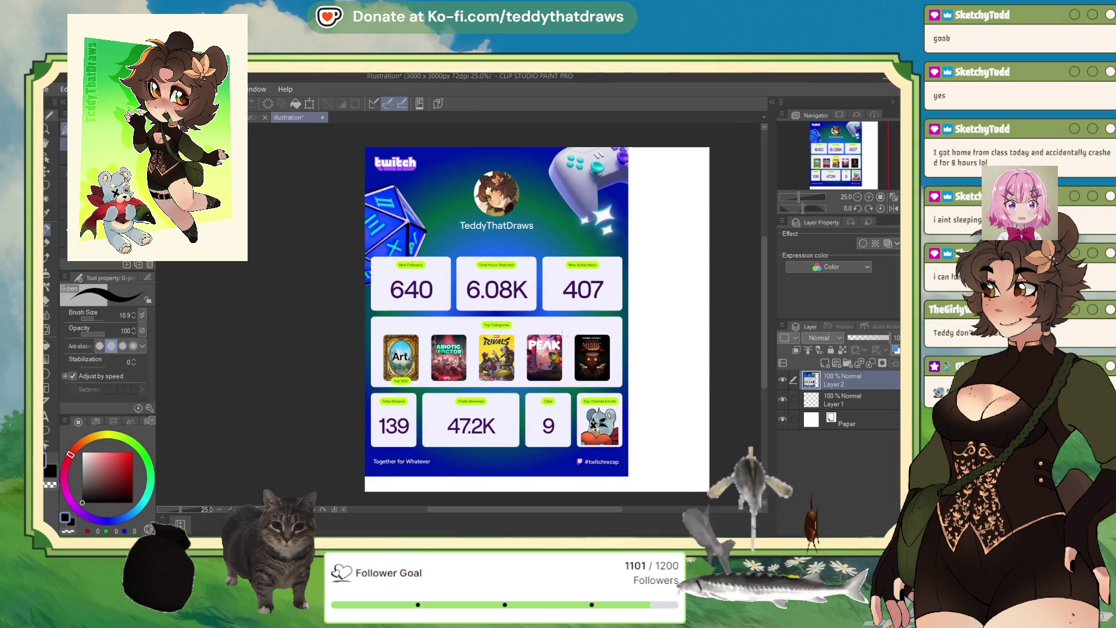
scroll(552, 330, down, 1)
scroll(634, 371, up, 1)
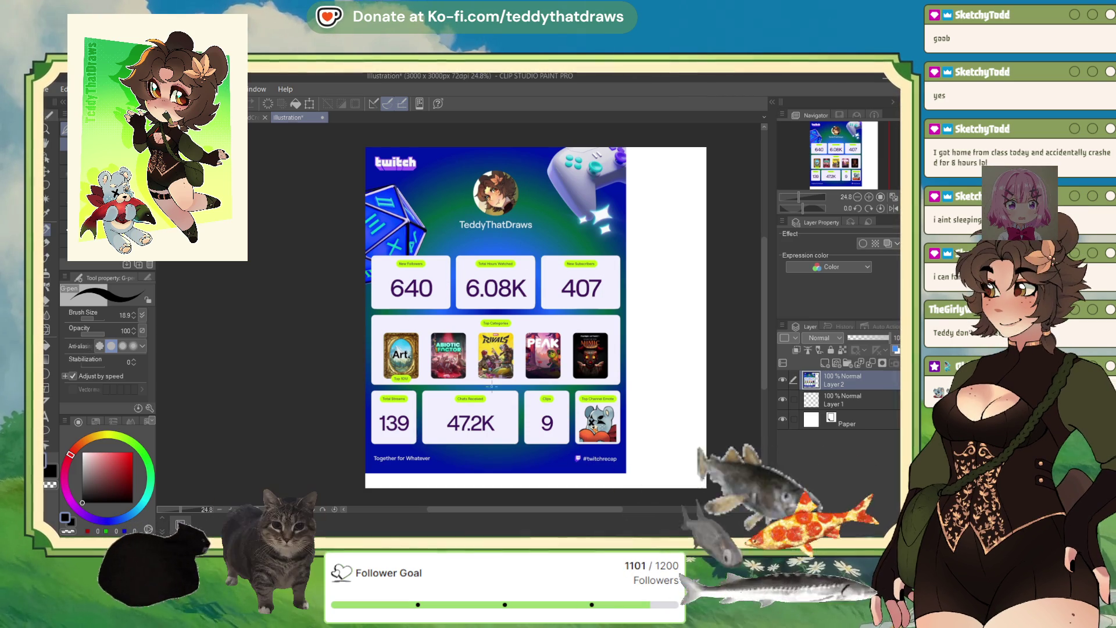
scroll(497, 380, up, 2)
scroll(497, 381, up, 2)
scroll(498, 381, down, 4)
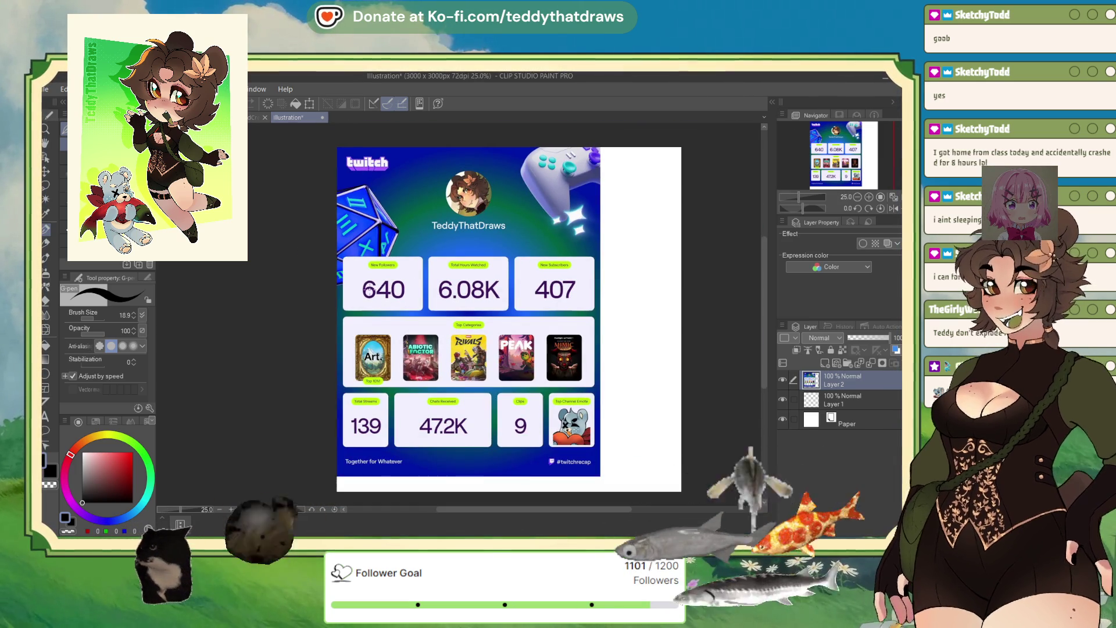
scroll(403, 289, down, 2)
scroll(404, 290, up, 1)
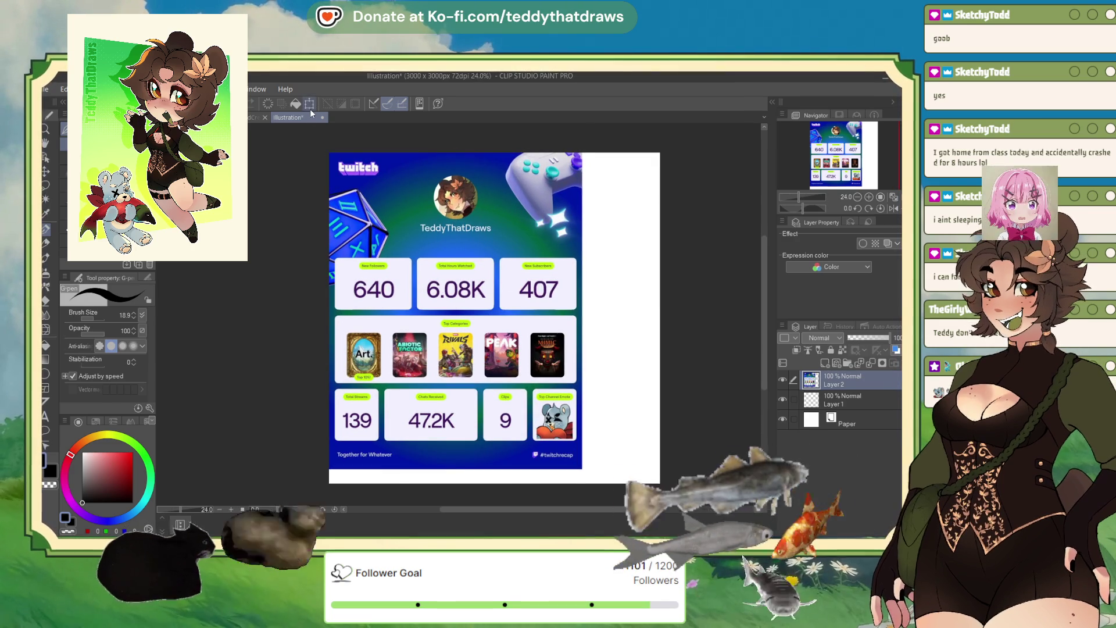
- Scale the recap image layer up to about 105% and commit the transform
click(310, 108)
drag(583, 468, 594, 483)
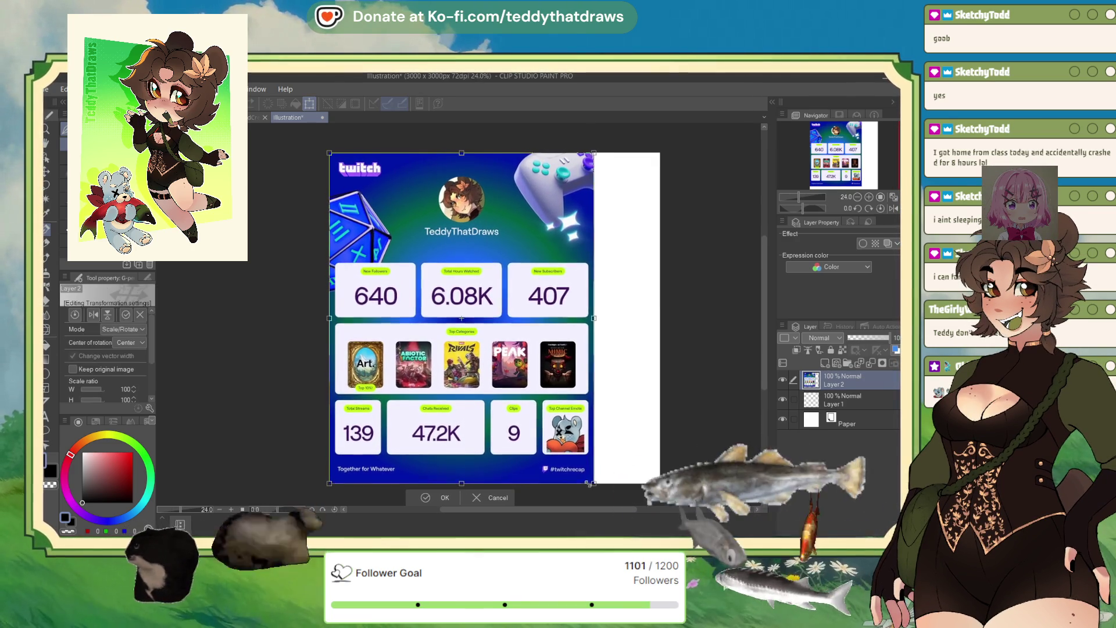
click(428, 490)
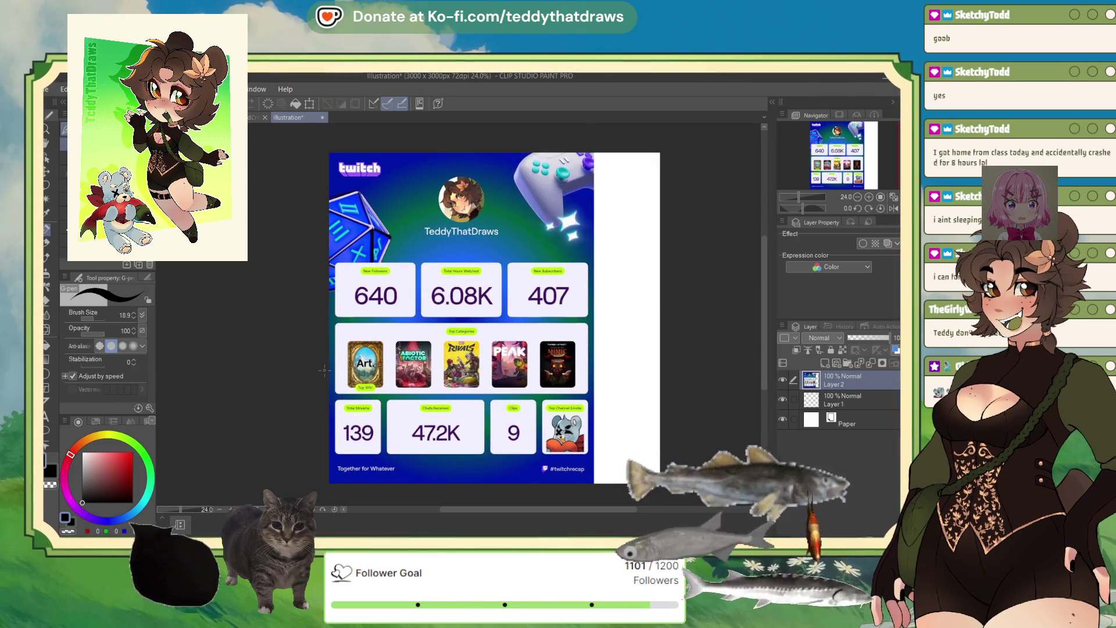
scroll(351, 371, up, 3)
scroll(411, 376, down, 2)
scroll(324, 312, up, 2)
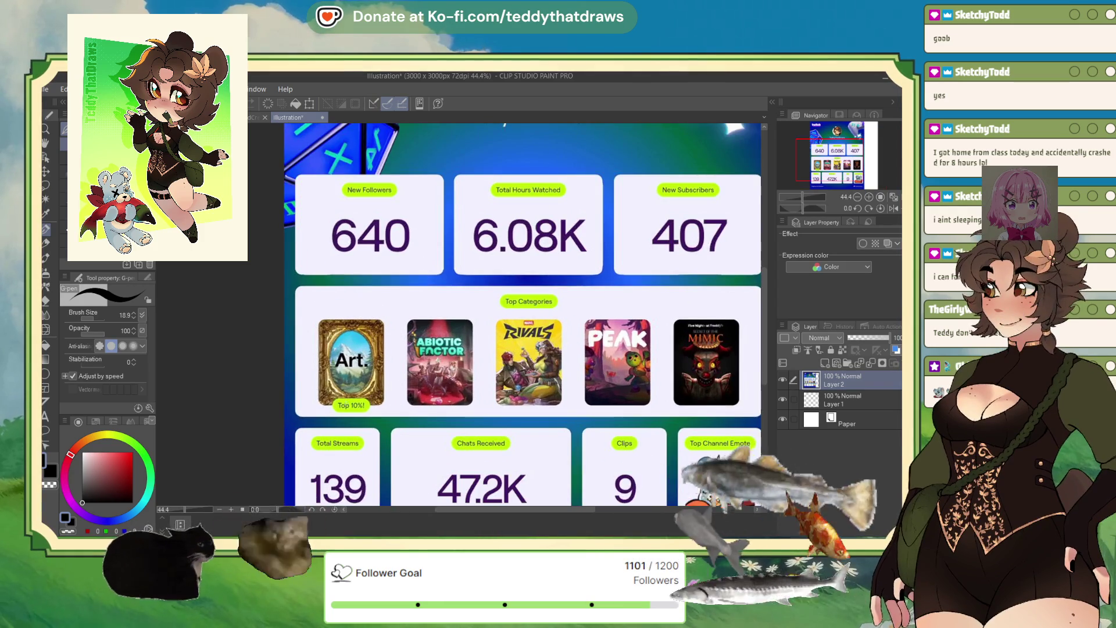
scroll(322, 312, down, 2)
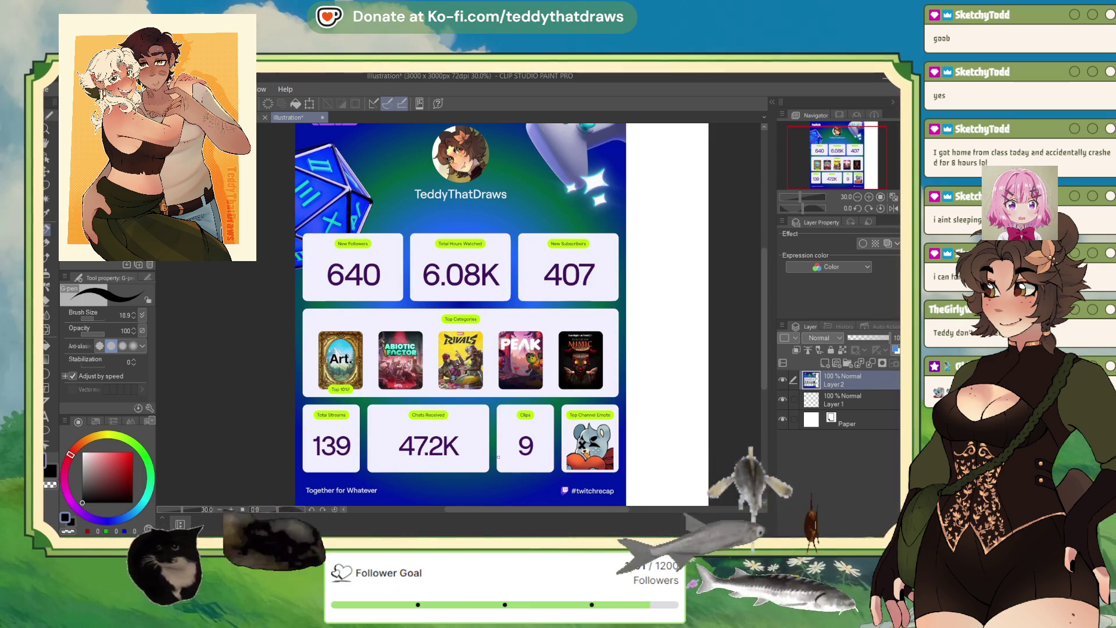
scroll(502, 312, up, 2)
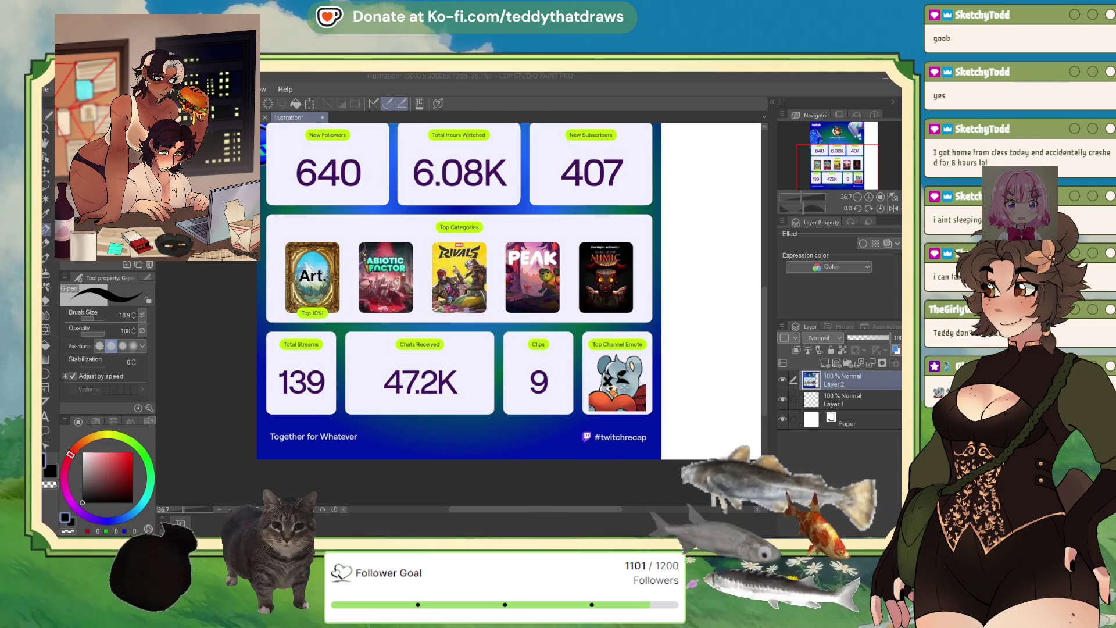
- Fit the recap in view, then switch to the creature reference page document
key(ctrl+minus)
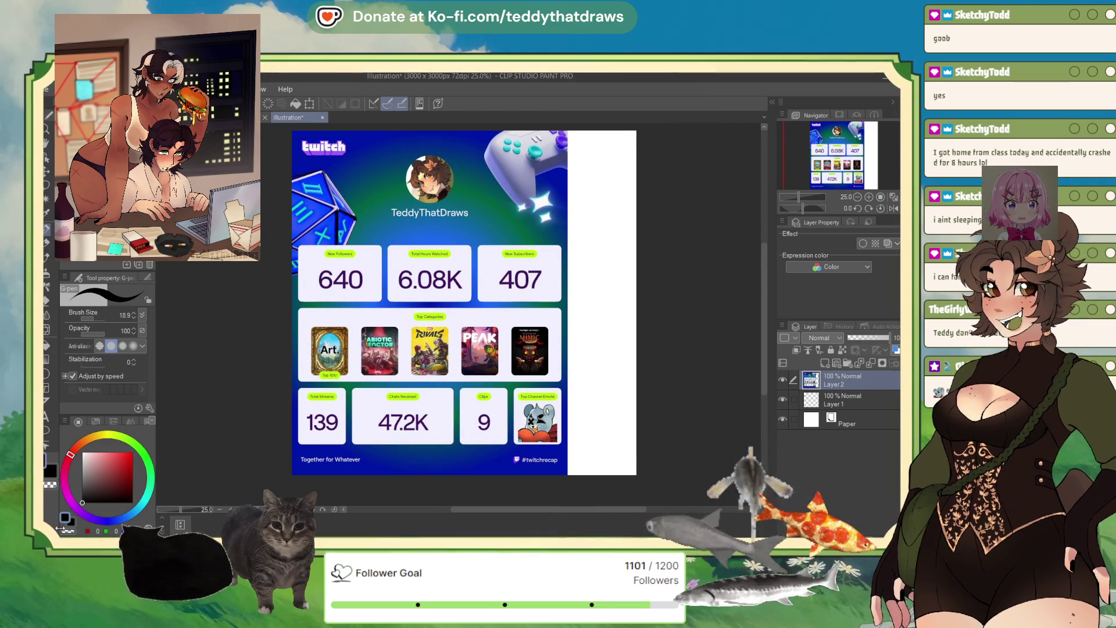
scroll(510, 323, up, 1)
scroll(472, 341, up, 1)
scroll(418, 358, up, 1)
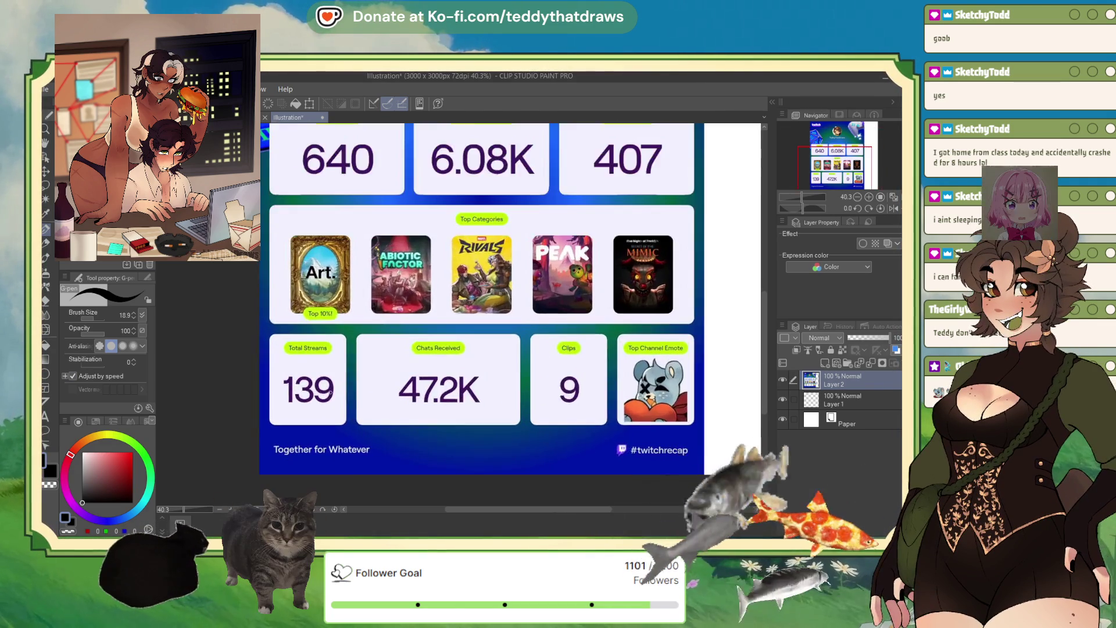
scroll(330, 394, up, 1)
scroll(312, 375, down, 2)
scroll(306, 376, up, 2)
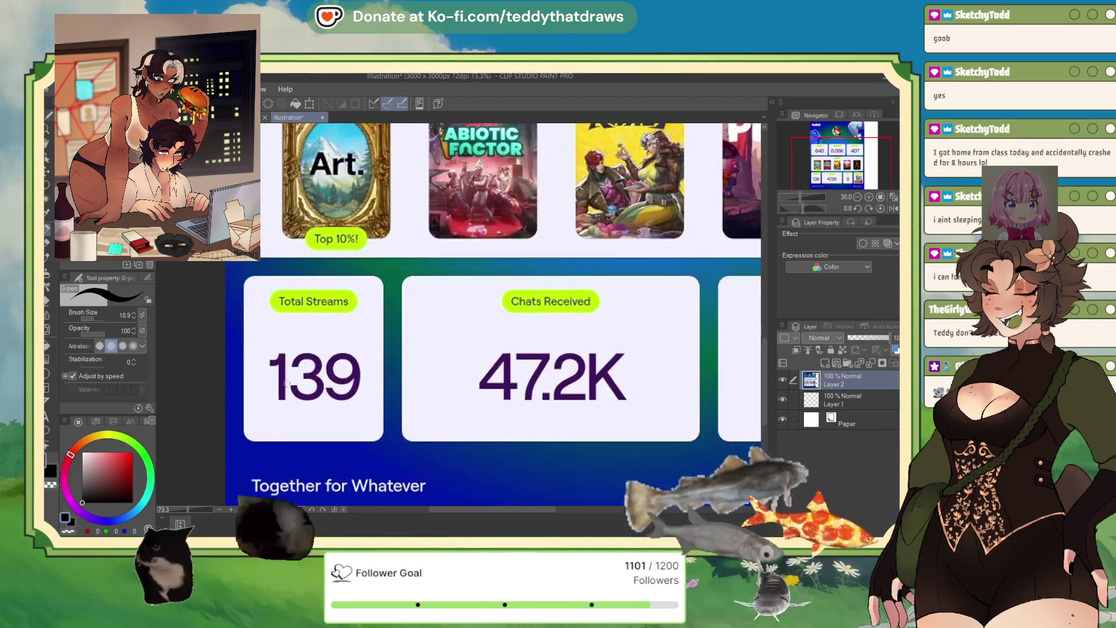
scroll(281, 379, up, 1)
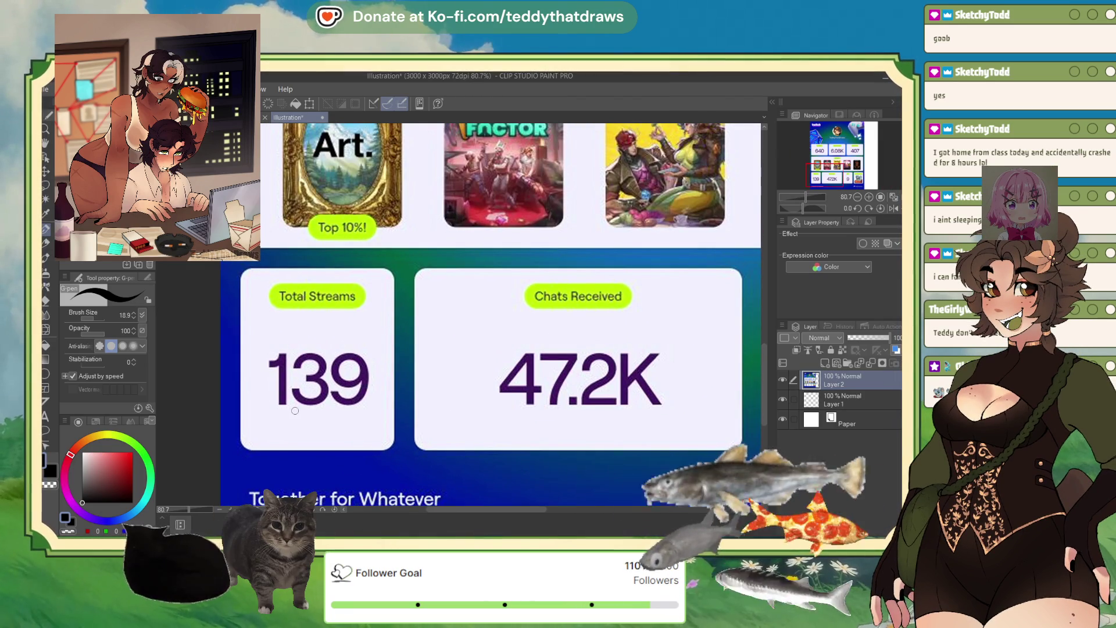
scroll(295, 410, down, 1)
scroll(295, 410, down, 1)
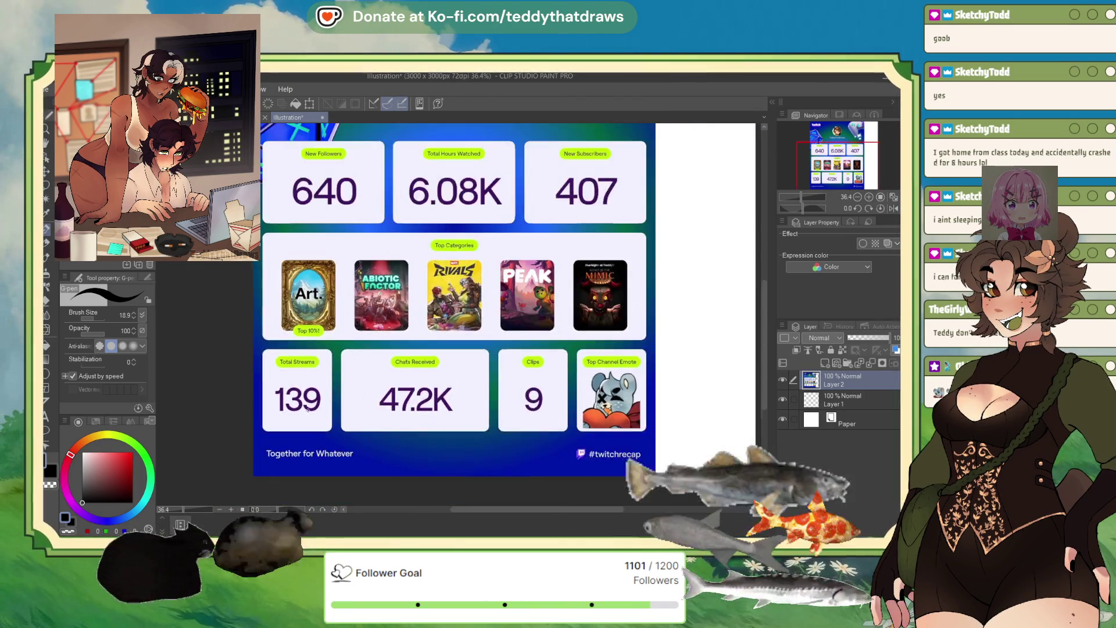
scroll(295, 410, down, 1)
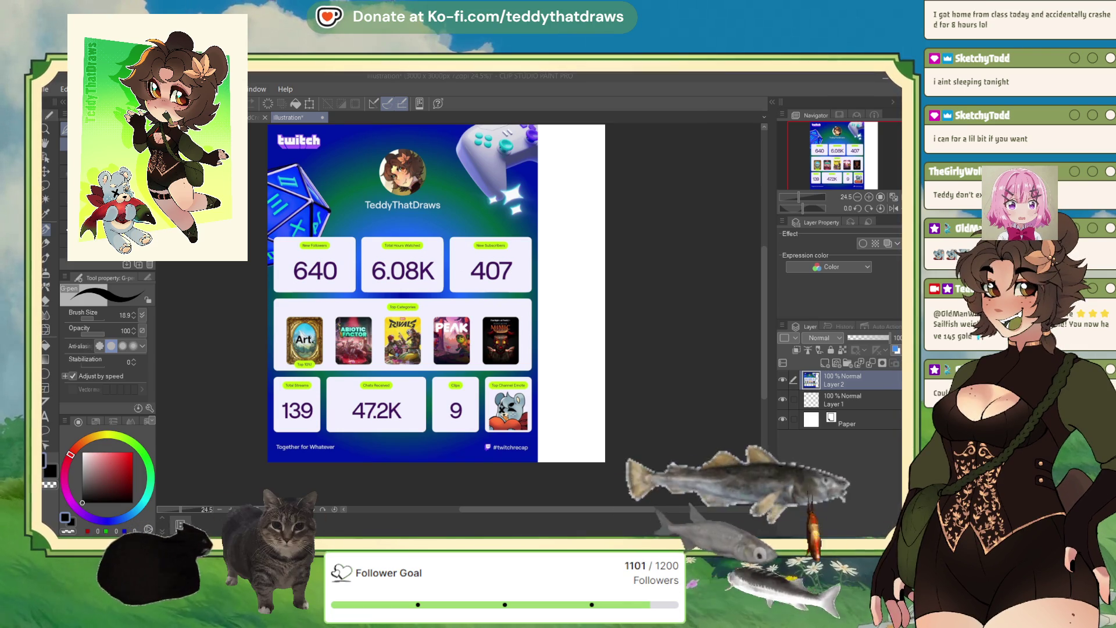
key(ctrl+Tab)
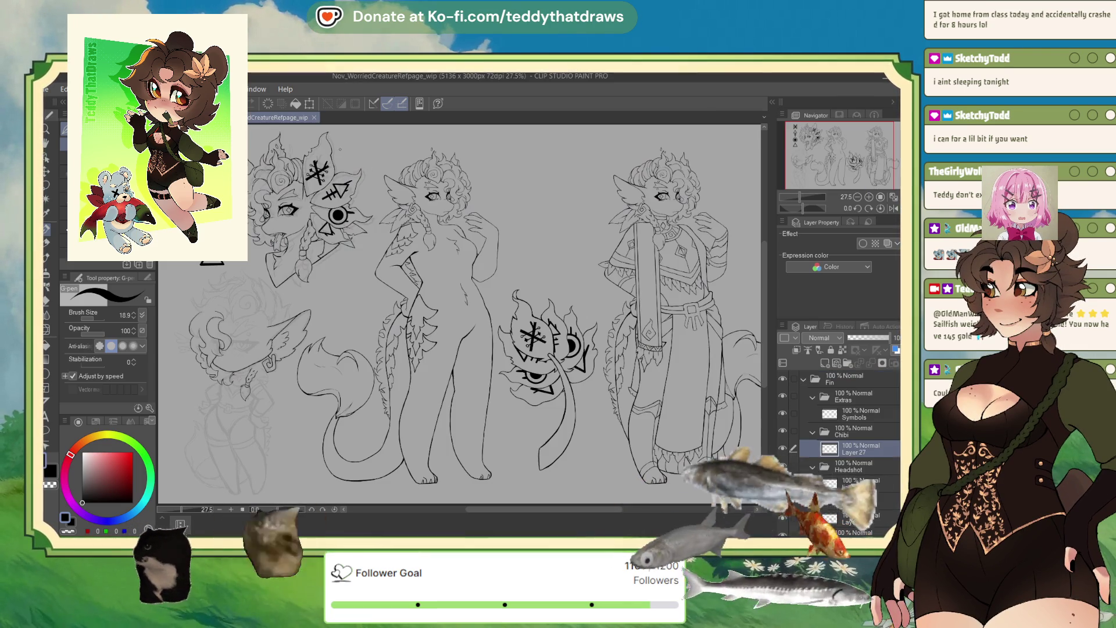
- Back on the streaming panel, ink short lines from the lower petal dips out to the circle frame
key(ctrl+Tab)
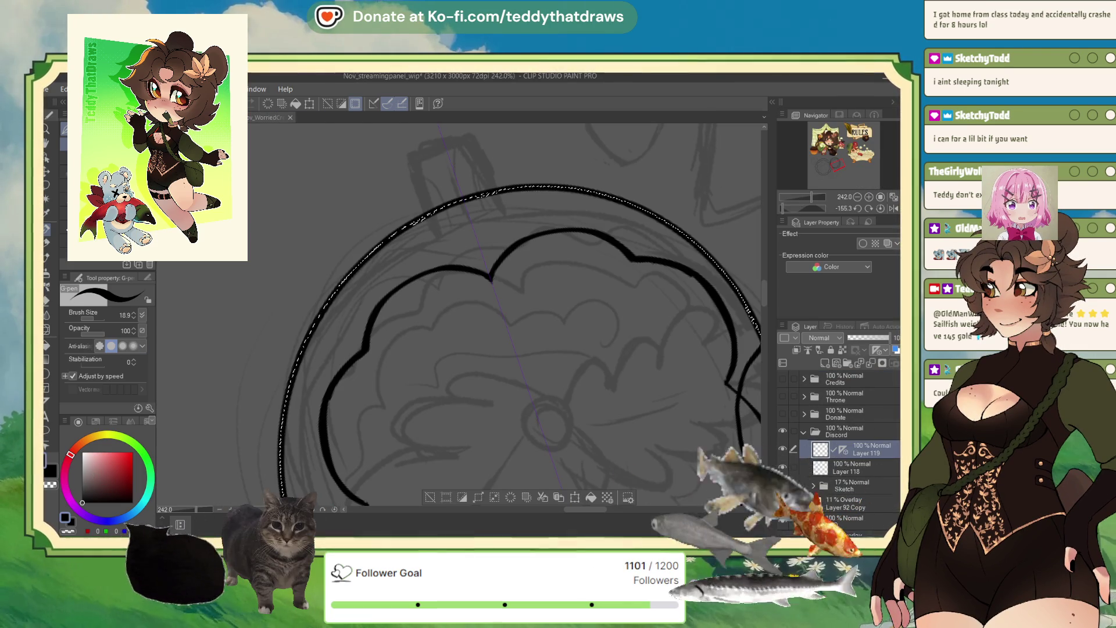
key(ctrl+alt+0)
scroll(400, 356, up, 1)
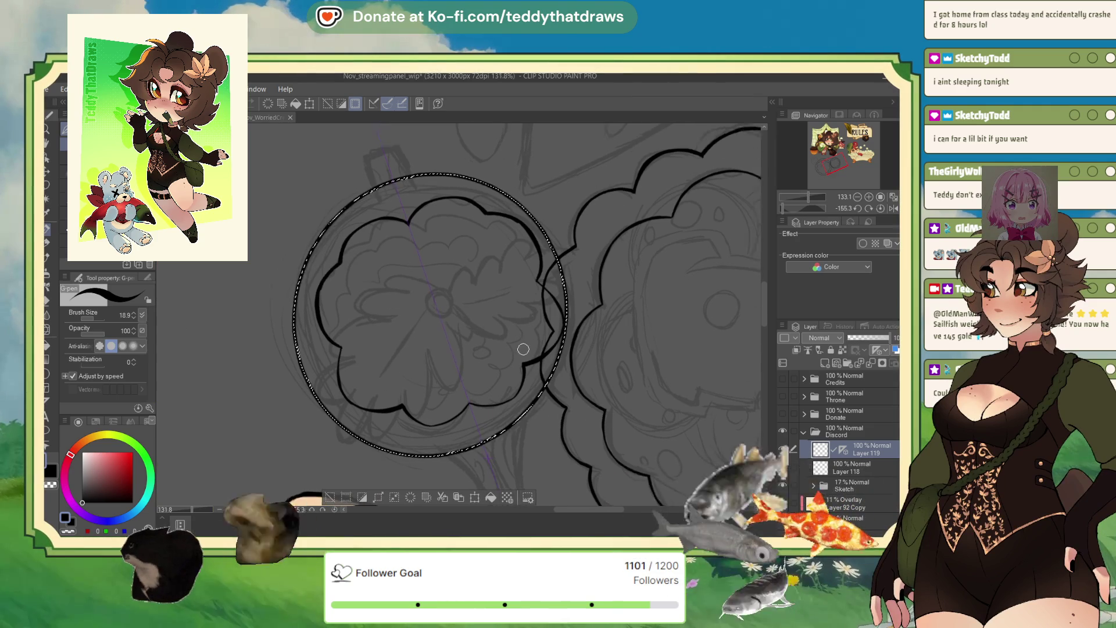
scroll(339, 327, up, 2)
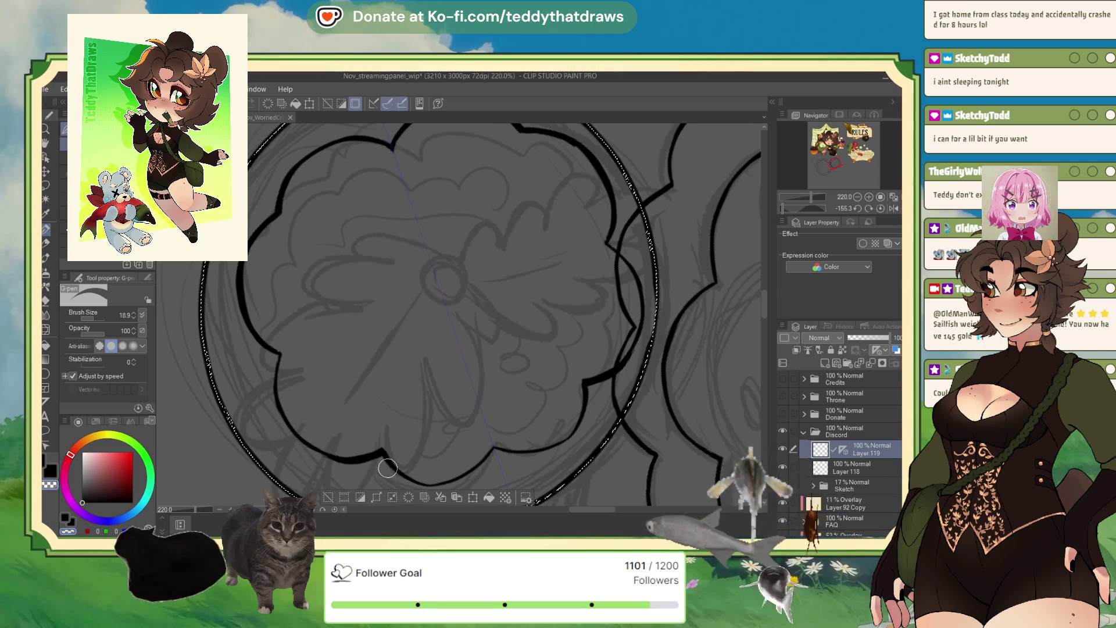
scroll(332, 401, up, 2)
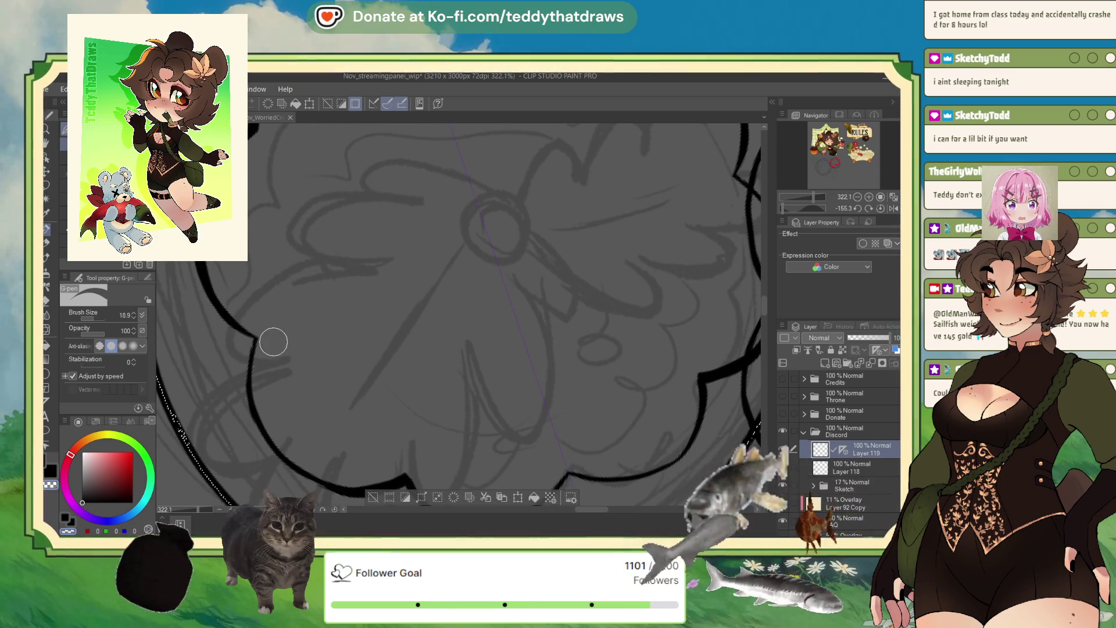
scroll(304, 320, down, 3)
scroll(304, 321, up, 3)
scroll(304, 320, up, 1)
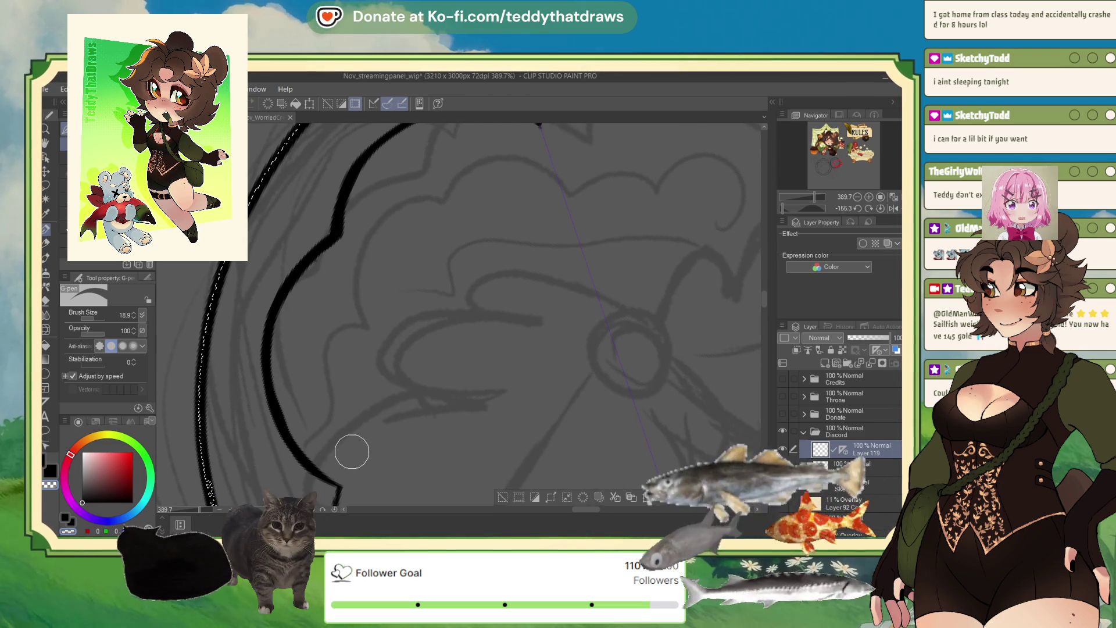
scroll(421, 395, down, 3)
scroll(366, 419, down, 3)
scroll(303, 446, down, 2)
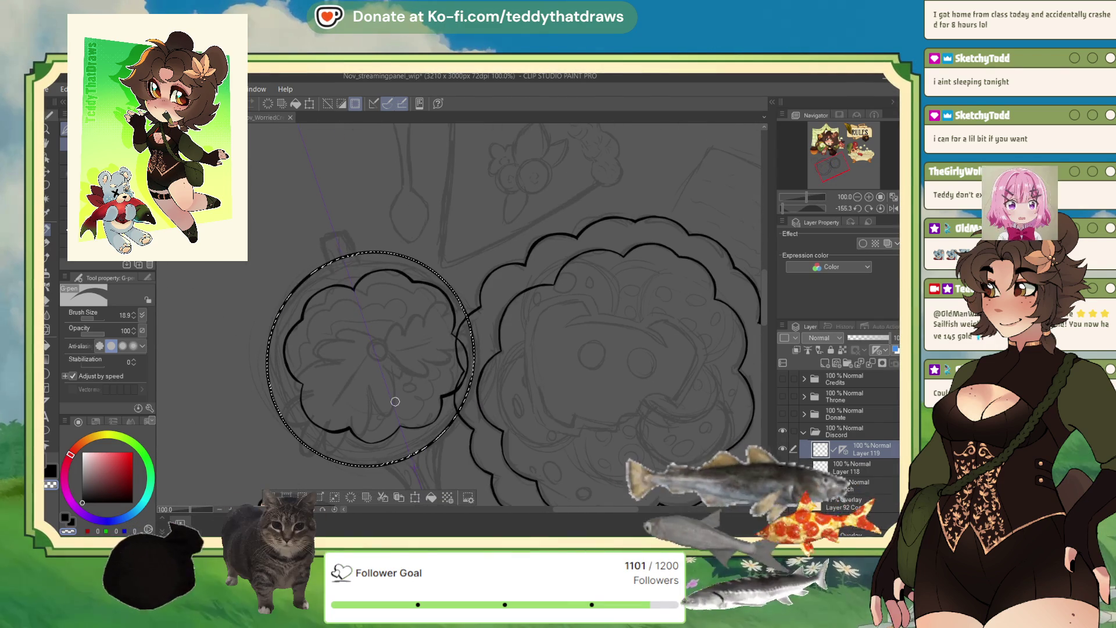
scroll(297, 443, up, 2)
scroll(356, 428, up, 2)
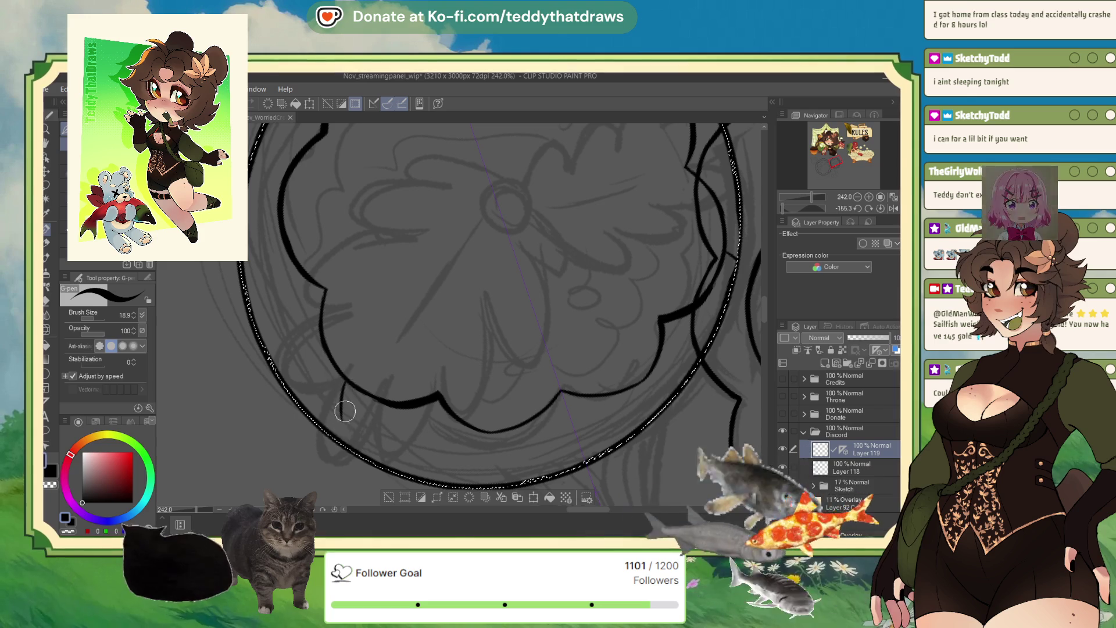
drag(339, 387, 345, 441)
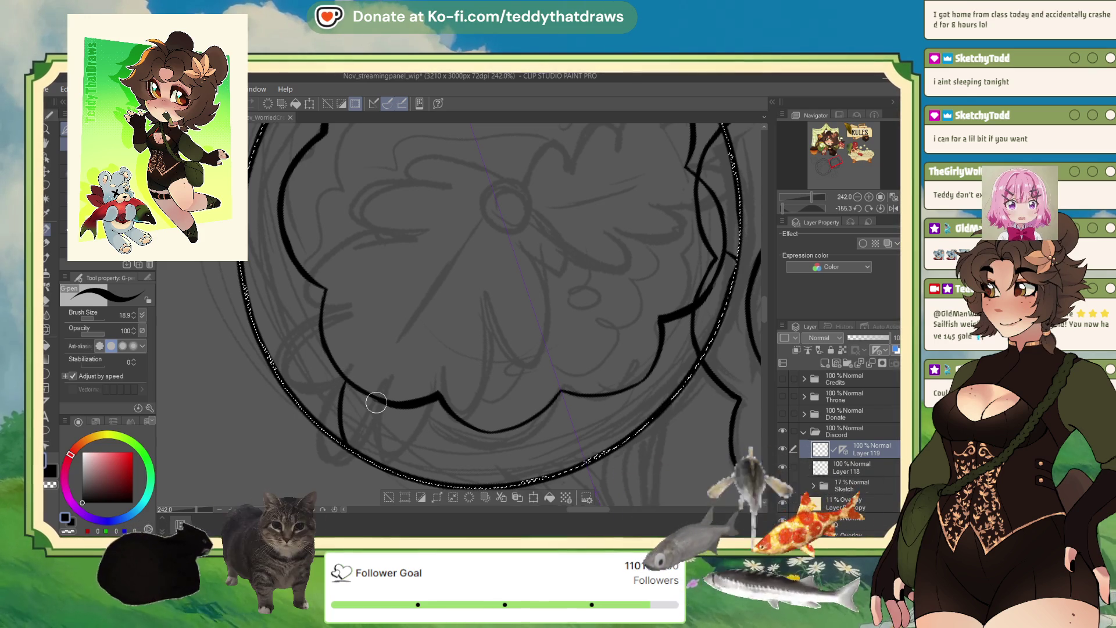
drag(376, 403, 289, 402)
mouse_move(573, 447)
mouse_down()
mouse_move(576, 381)
mouse_move(617, 401)
mouse_up()
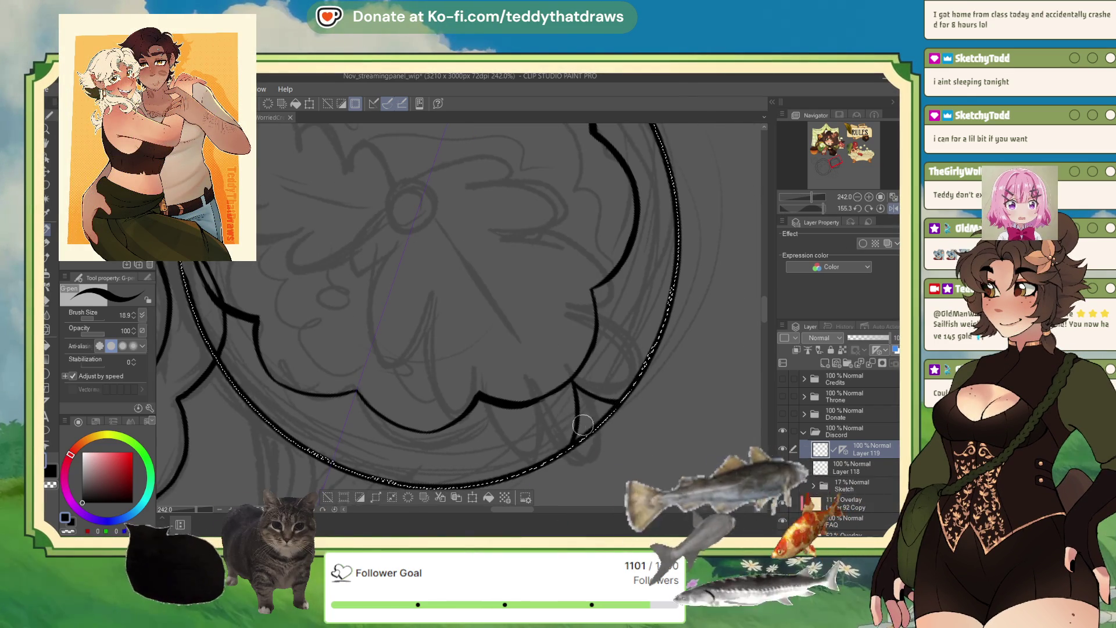
drag(426, 432, 377, 480)
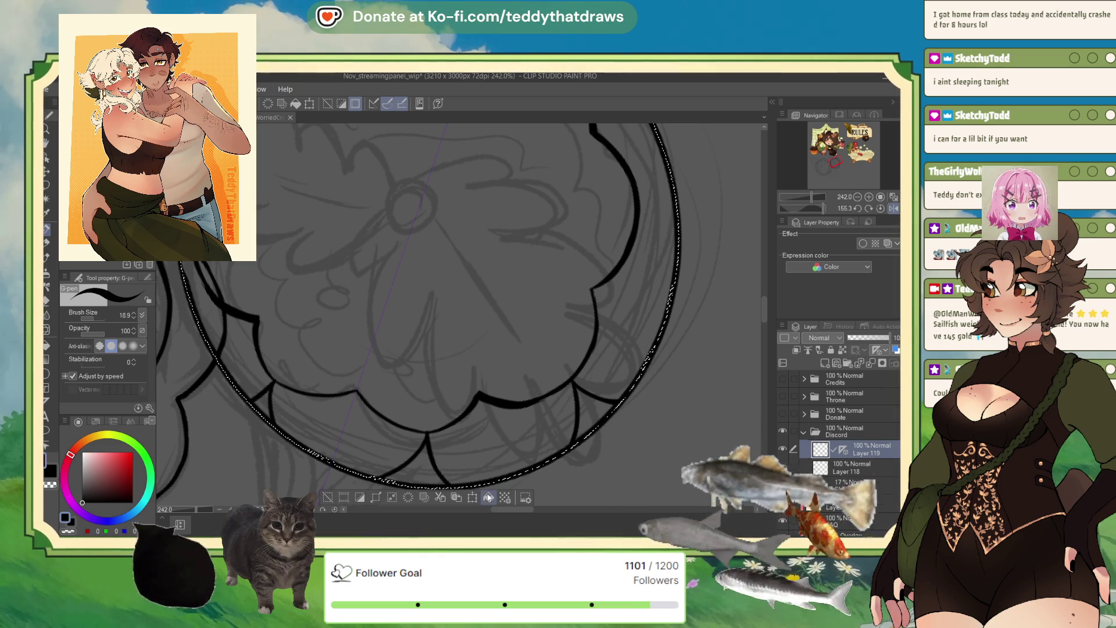
scroll(532, 360, down, 2)
scroll(532, 360, up, 2)
drag(827, 205, 833, 203)
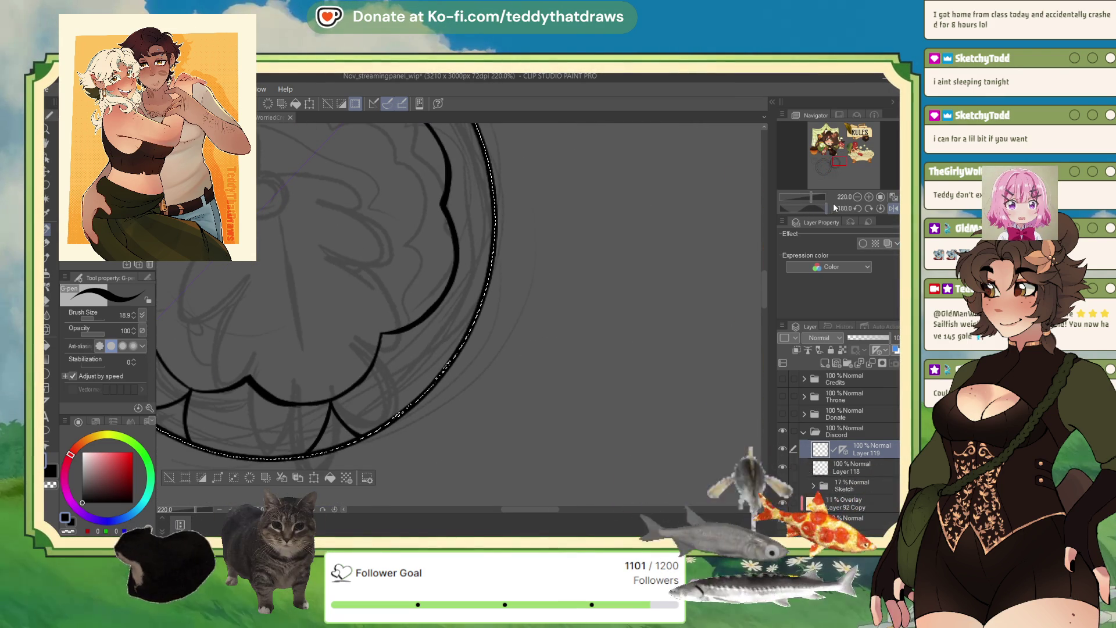
scroll(318, 213, down, 1)
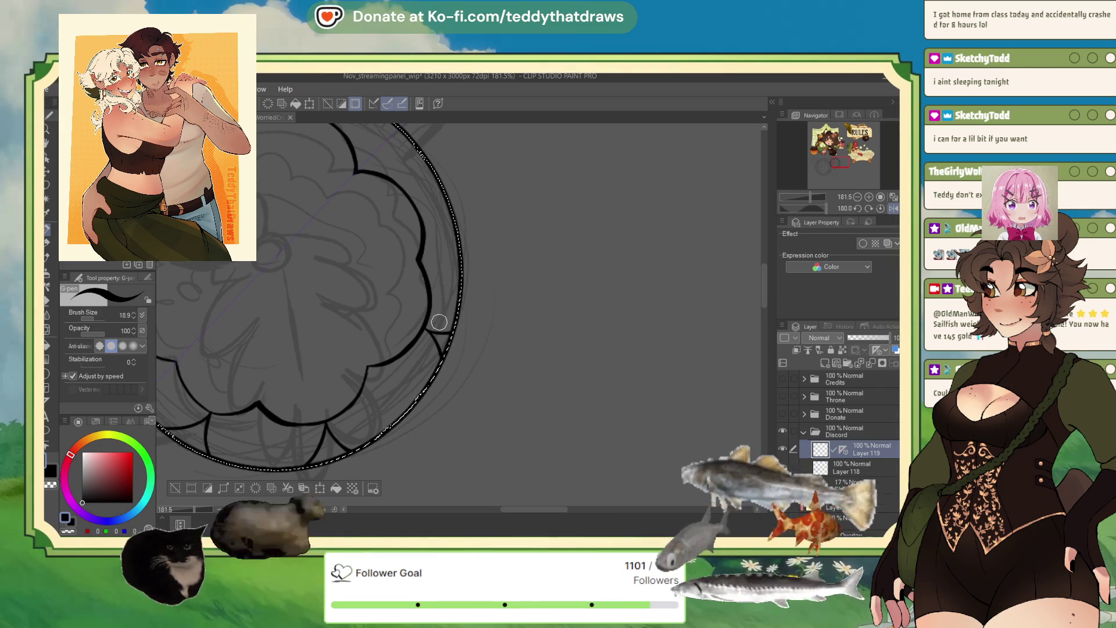
scroll(438, 322, down, 2)
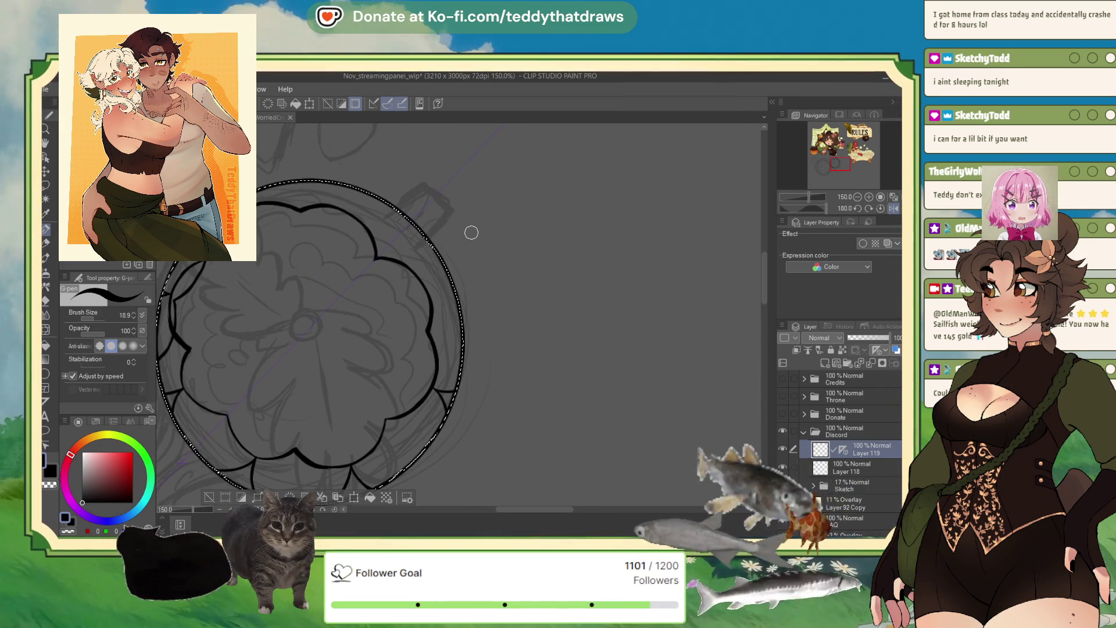
- Ink a divider line between petals and the circle near the emblem's left edge
drag(472, 233, 801, 214)
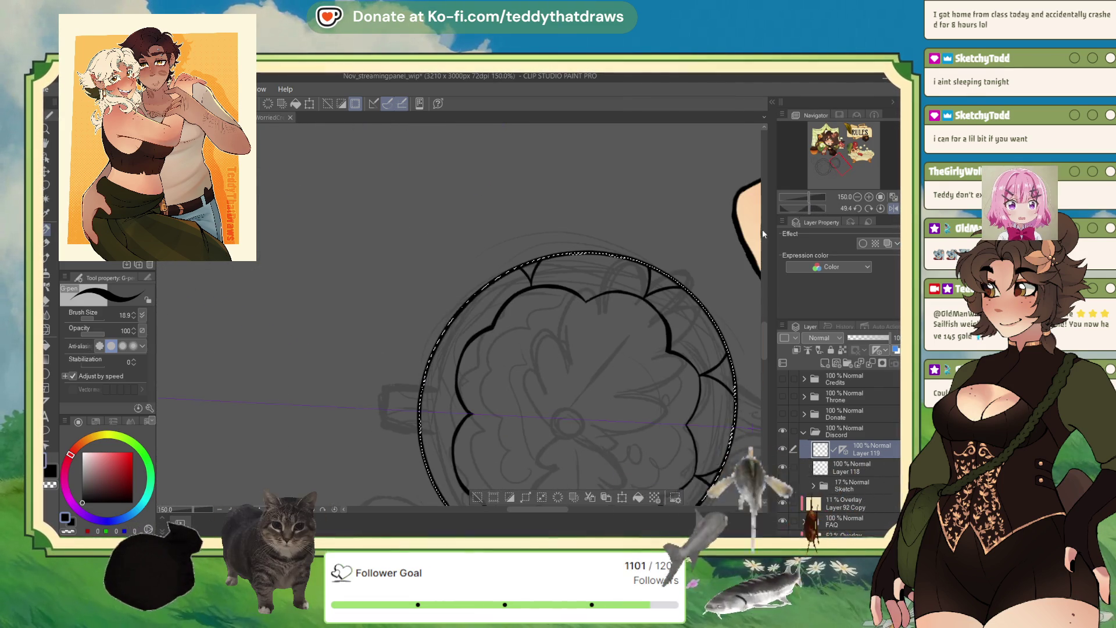
scroll(513, 306, up, 2)
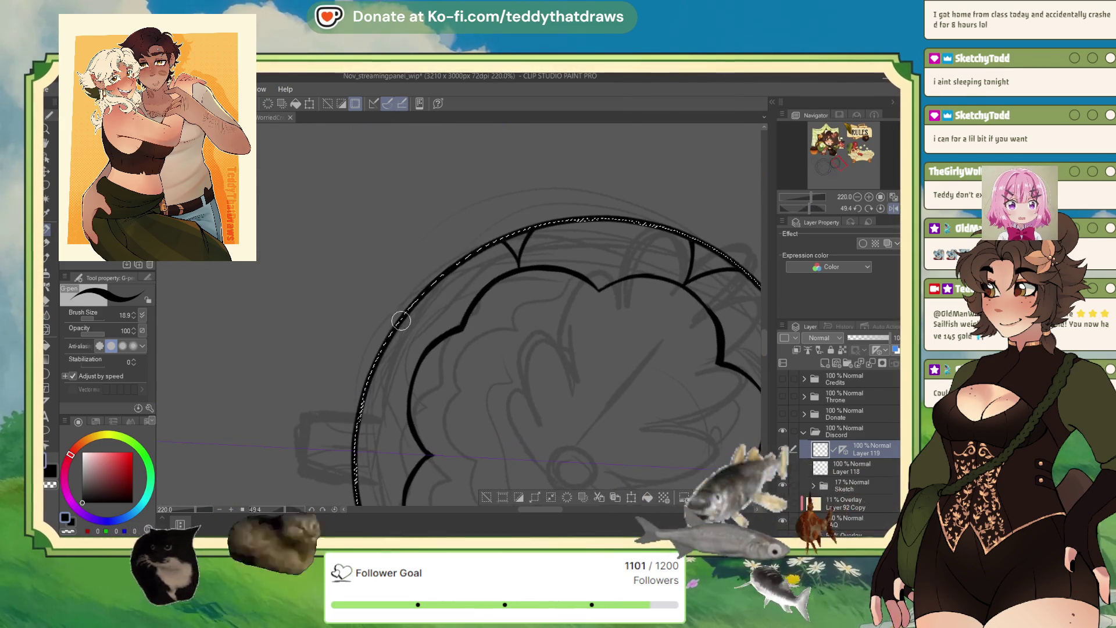
drag(367, 385, 397, 376)
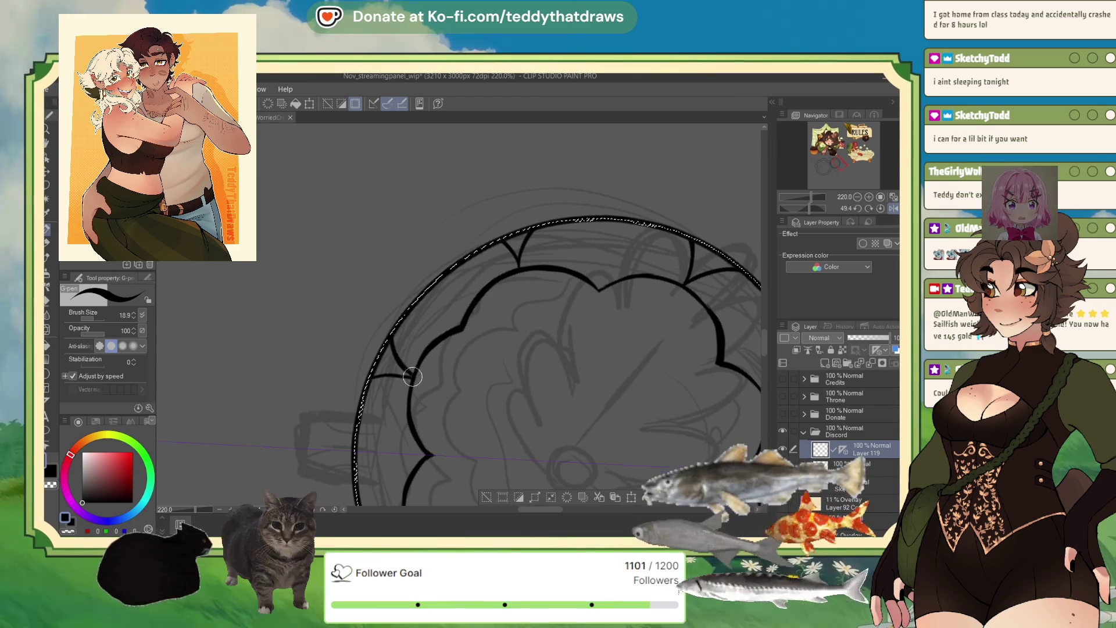
drag(823, 215, 829, 205)
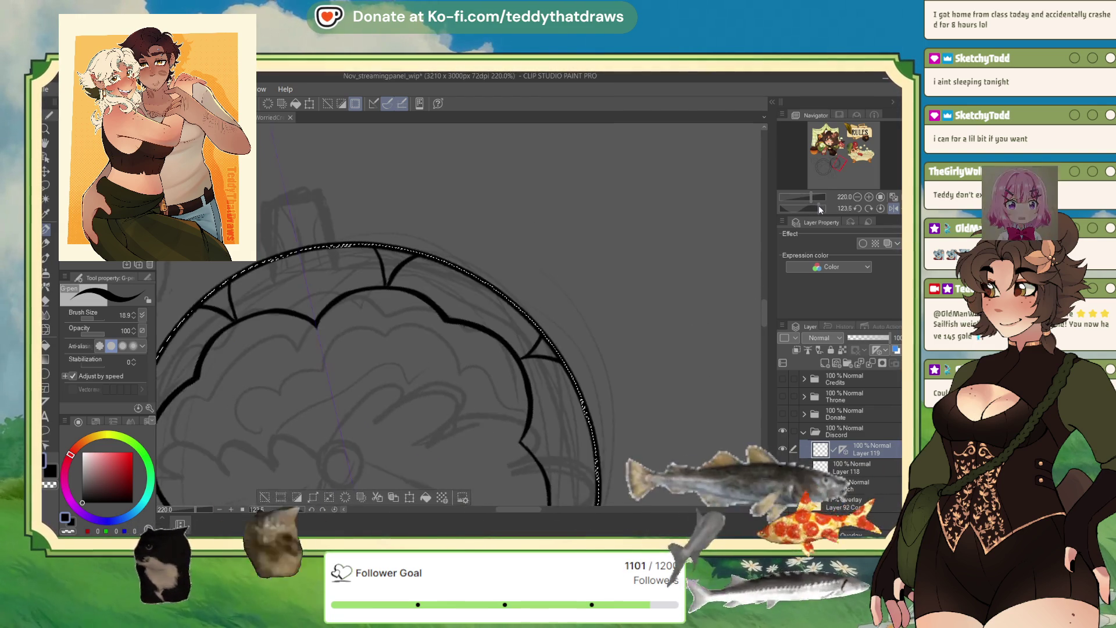
scroll(436, 184, down, 3)
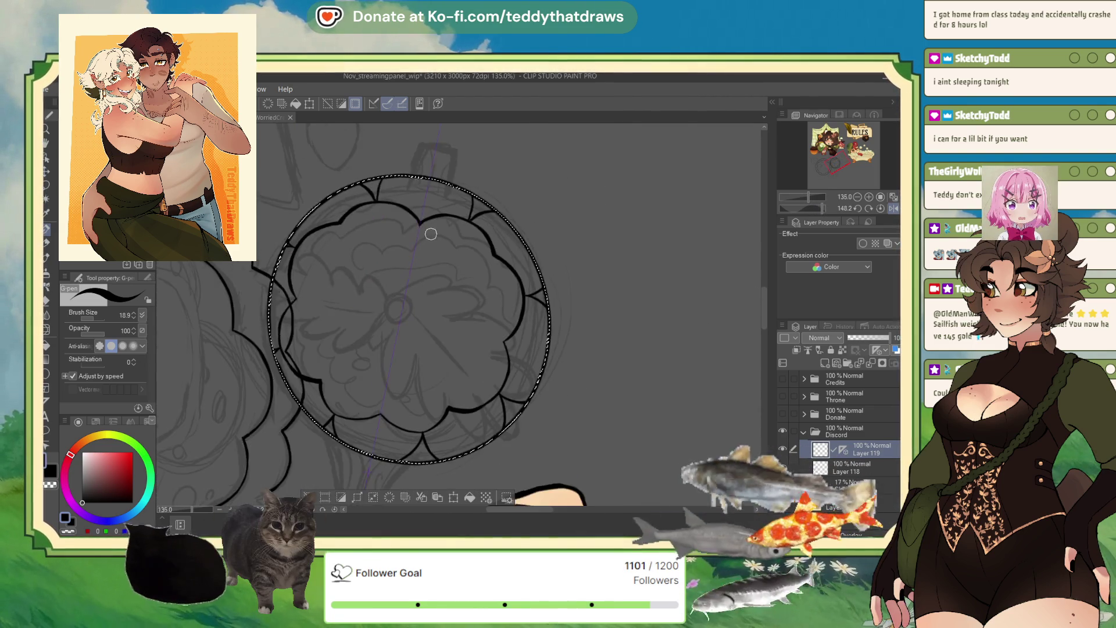
scroll(435, 184, up, 3)
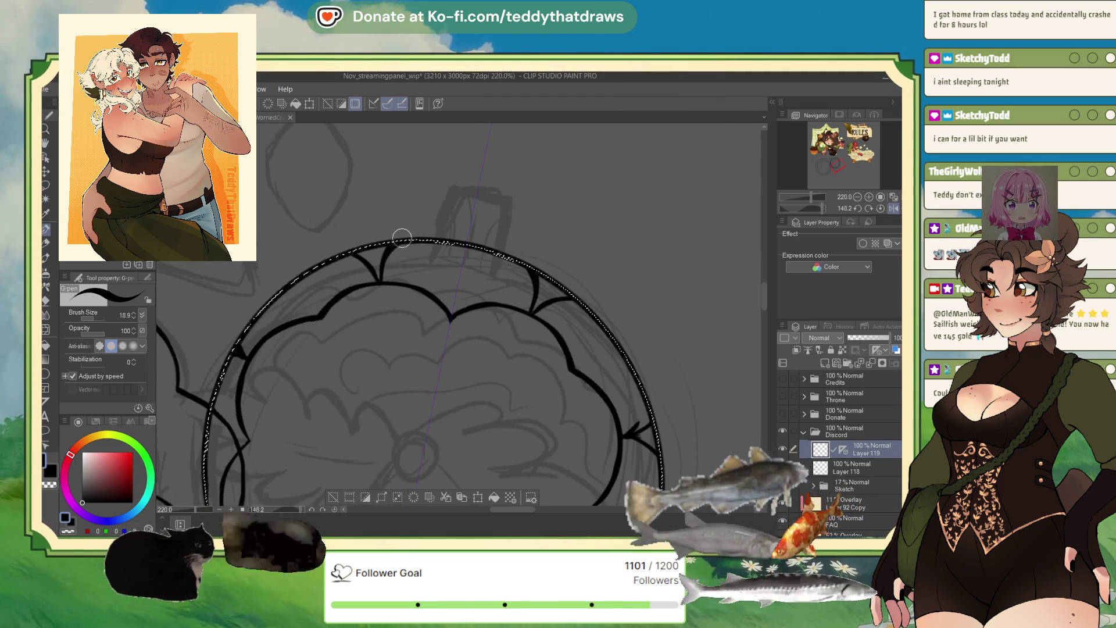
scroll(387, 305, down, 2)
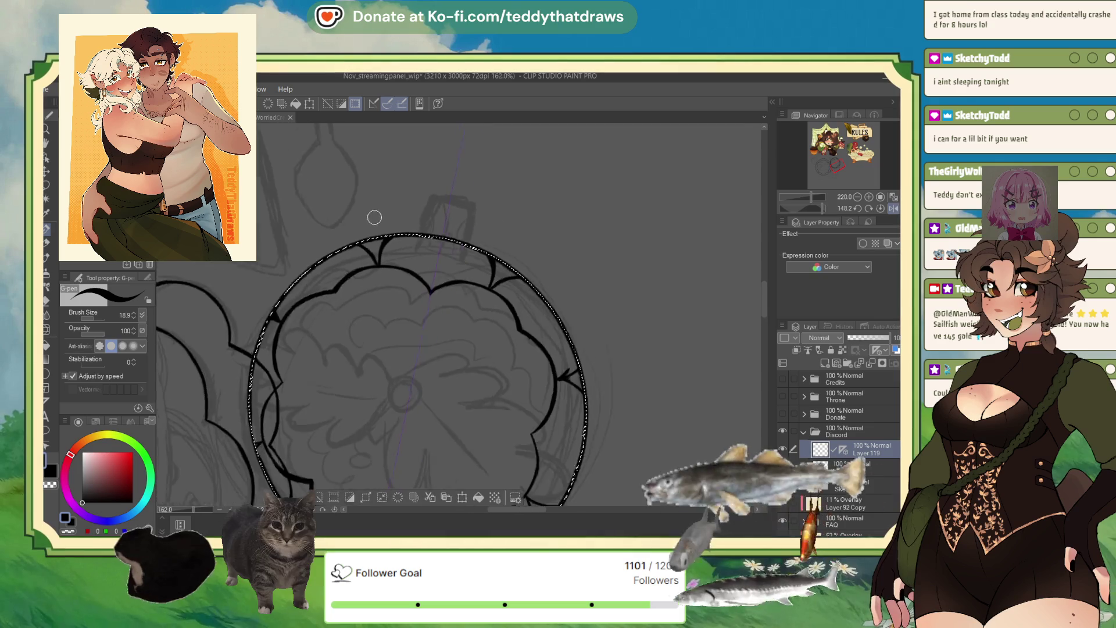
scroll(387, 341, up, 2)
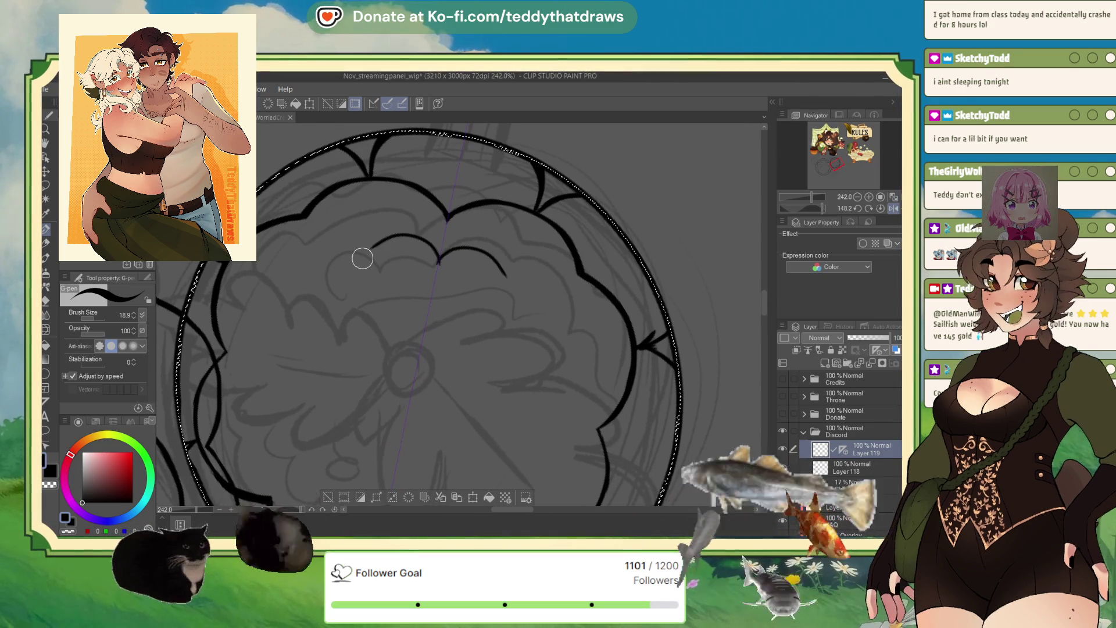
- Trace the inner petal scallops into a closed ring around the flower centre
drag(518, 292, 365, 246)
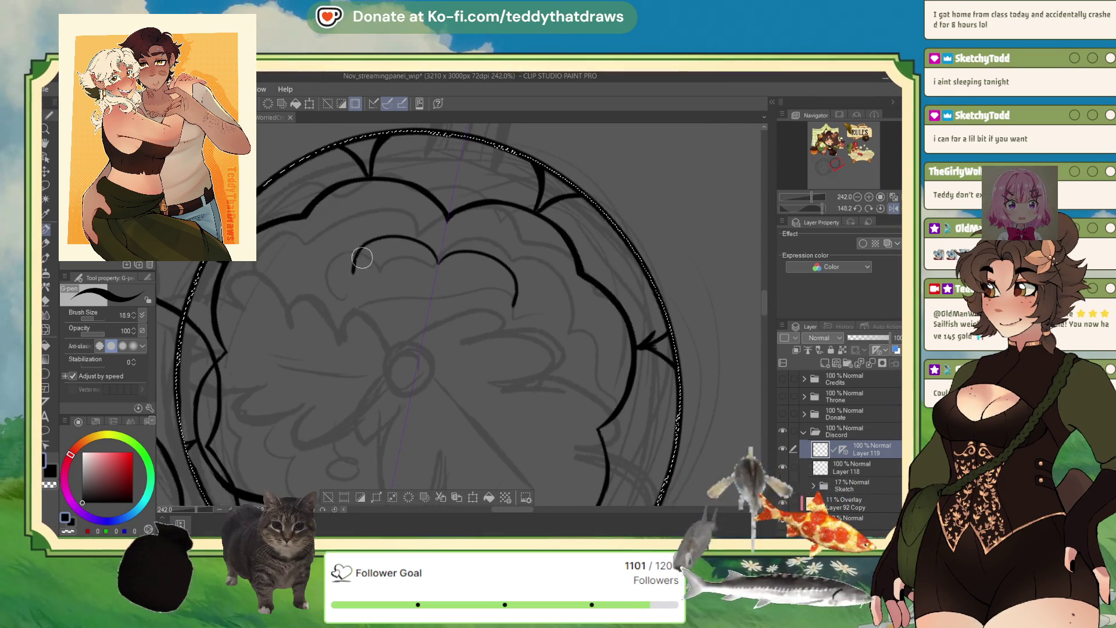
mouse_move(720, 228)
mouse_down()
mouse_move(364, 215)
mouse_move(641, 347)
mouse_up()
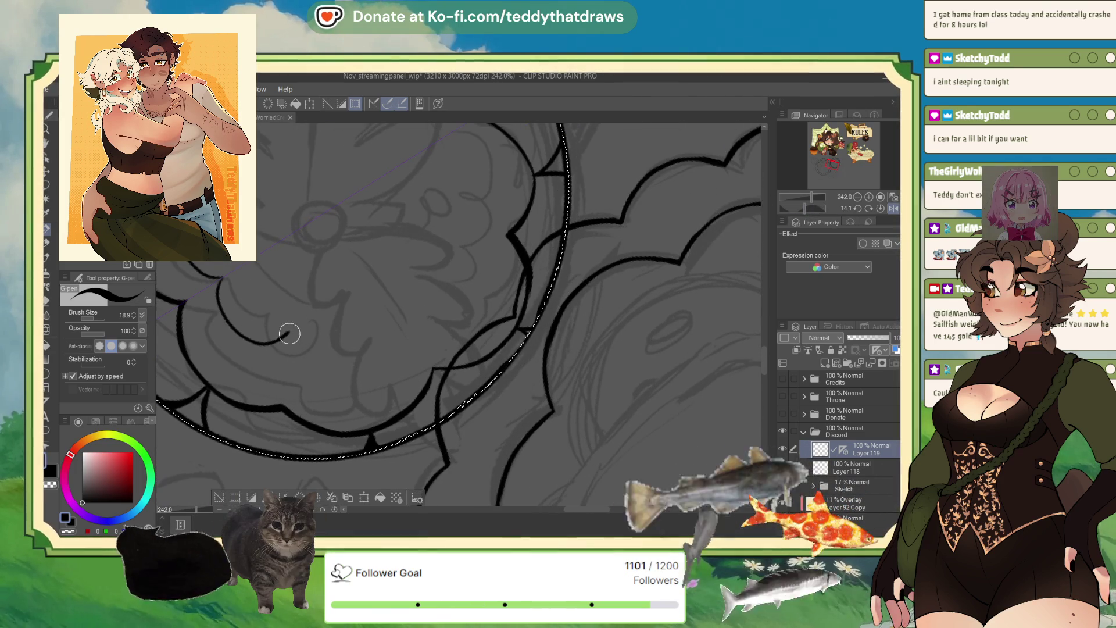
drag(301, 344, 362, 336)
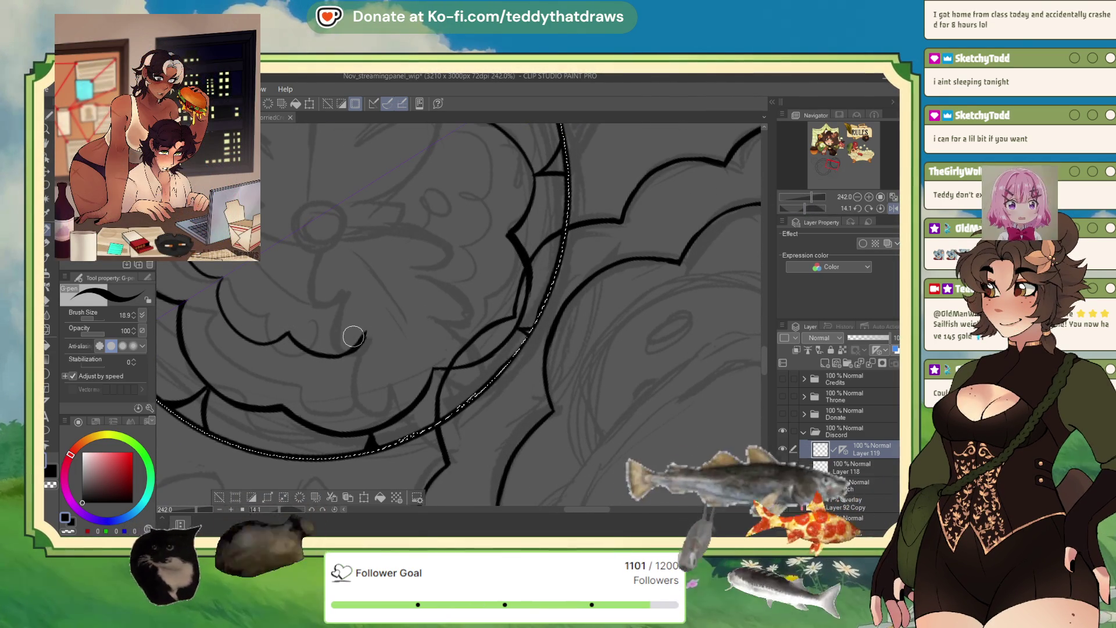
drag(806, 206, 811, 205)
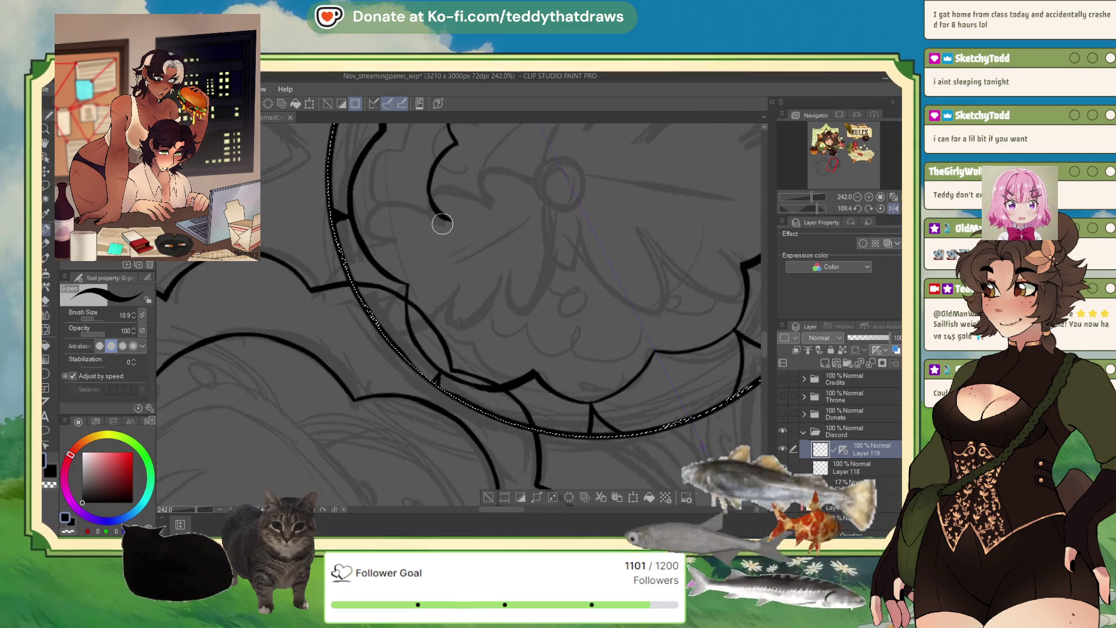
drag(448, 224, 491, 286)
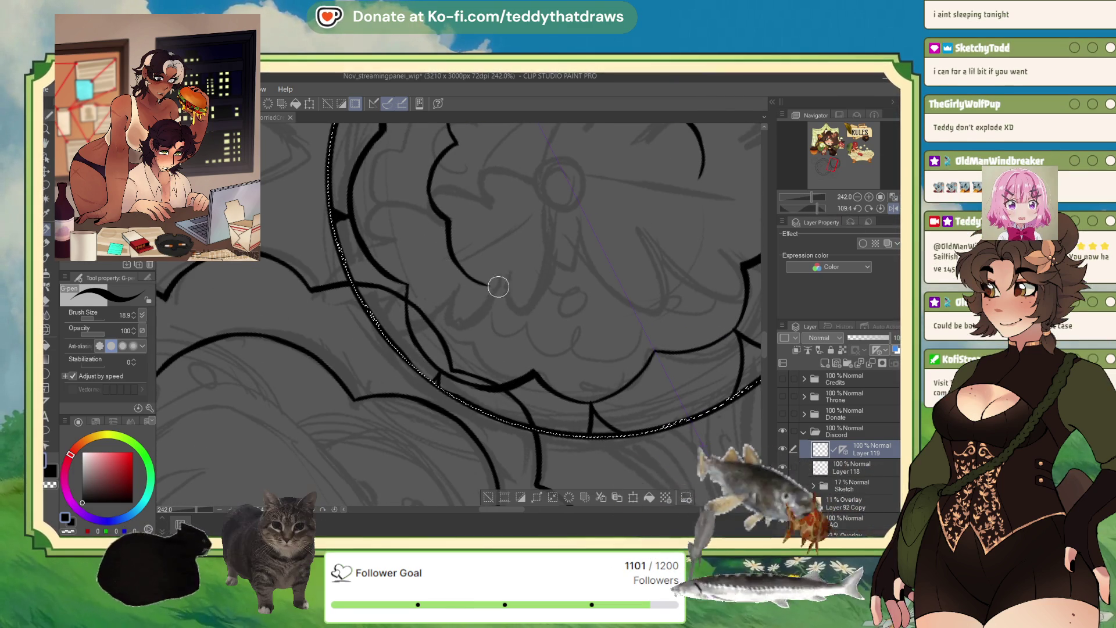
scroll(495, 254, down, 3)
scroll(501, 349, down, 2)
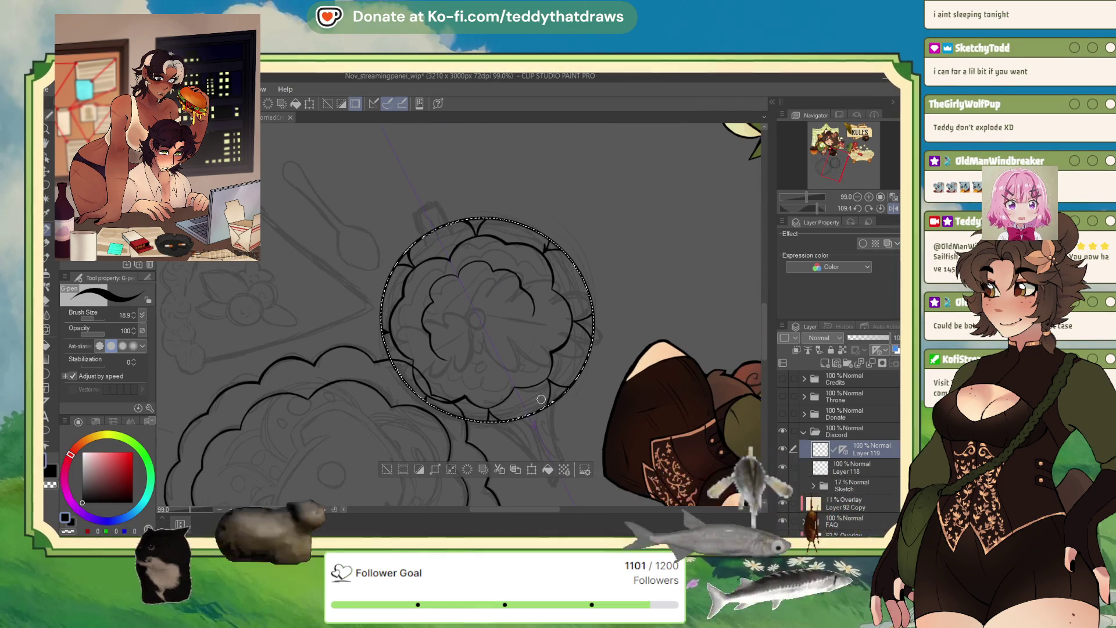
scroll(497, 371, up, 2)
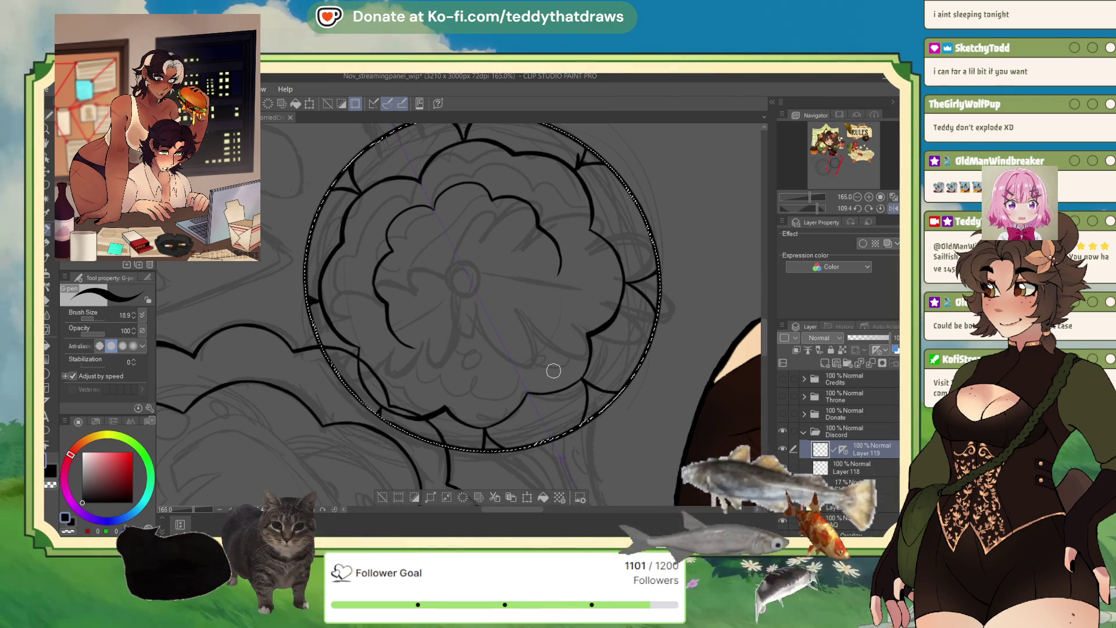
scroll(553, 371, down, 1)
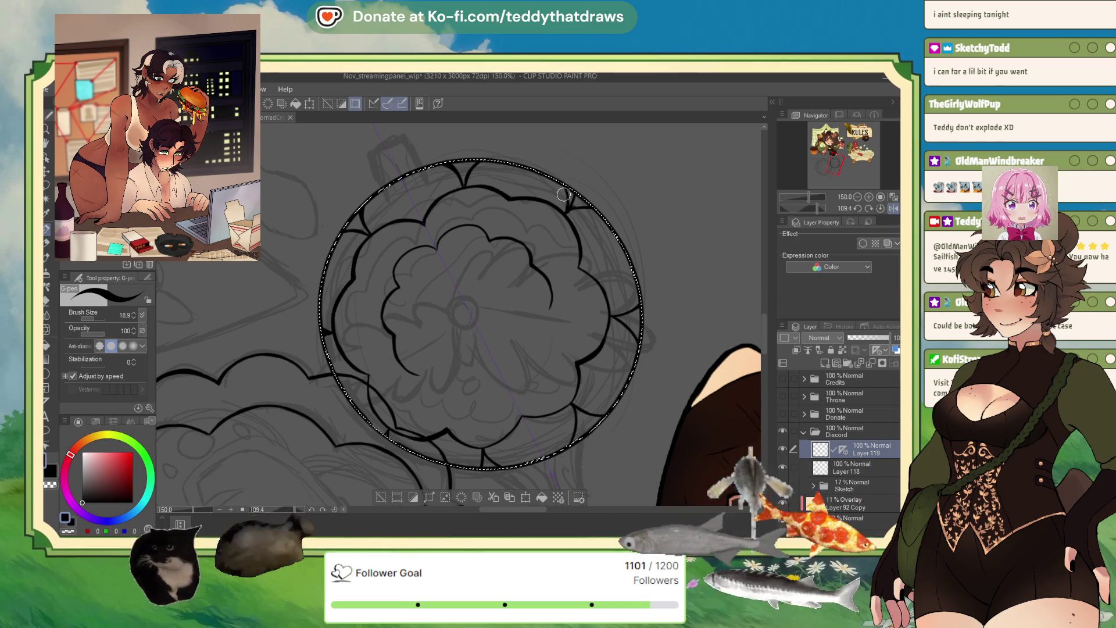
- Adjust the brush colour setting and ink the remaining outer petal outlines along the guide
click(68, 522)
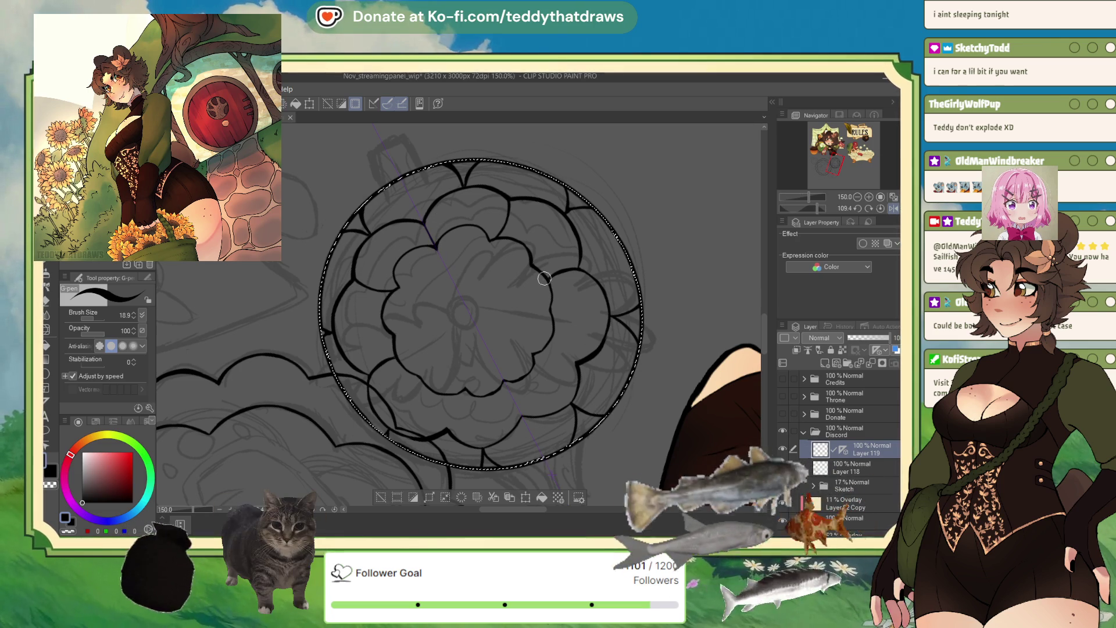
drag(547, 339, 585, 360)
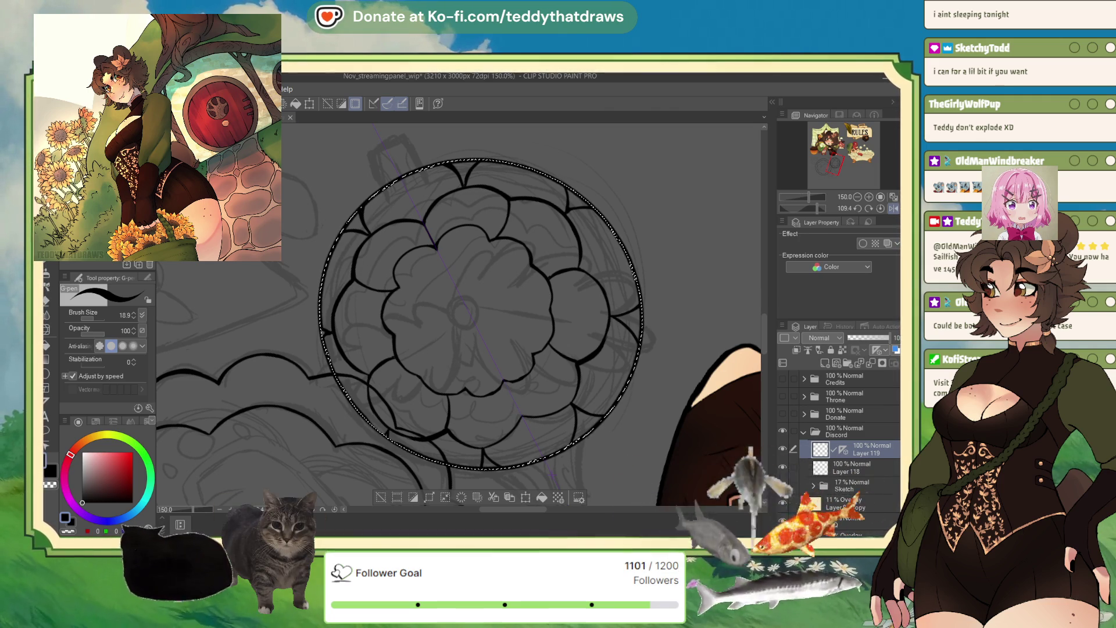
drag(502, 381, 518, 409)
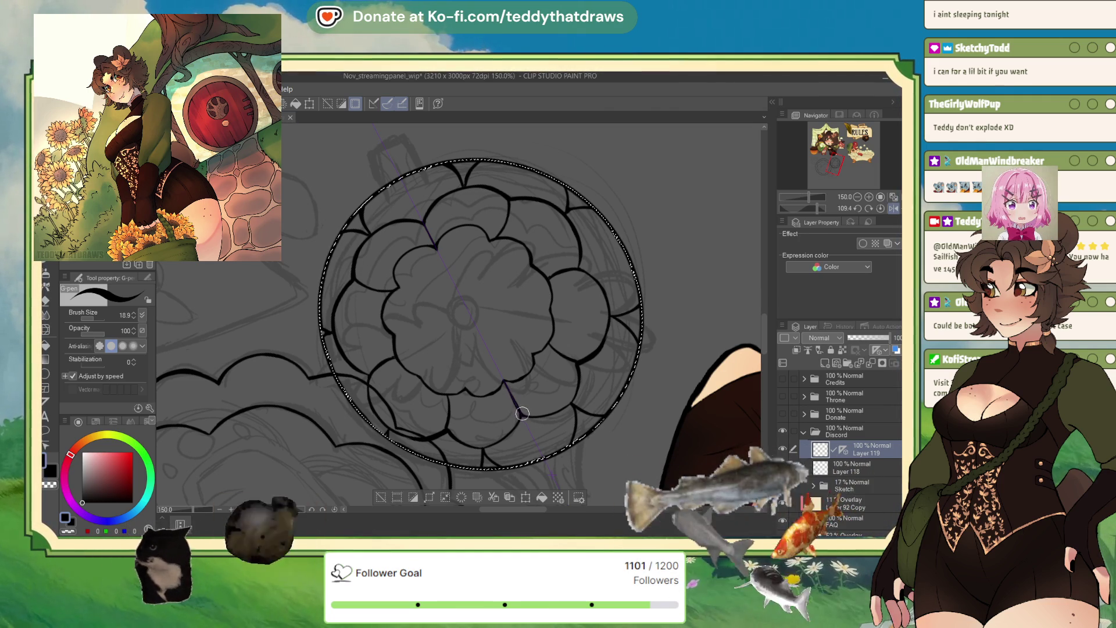
drag(546, 350, 576, 367)
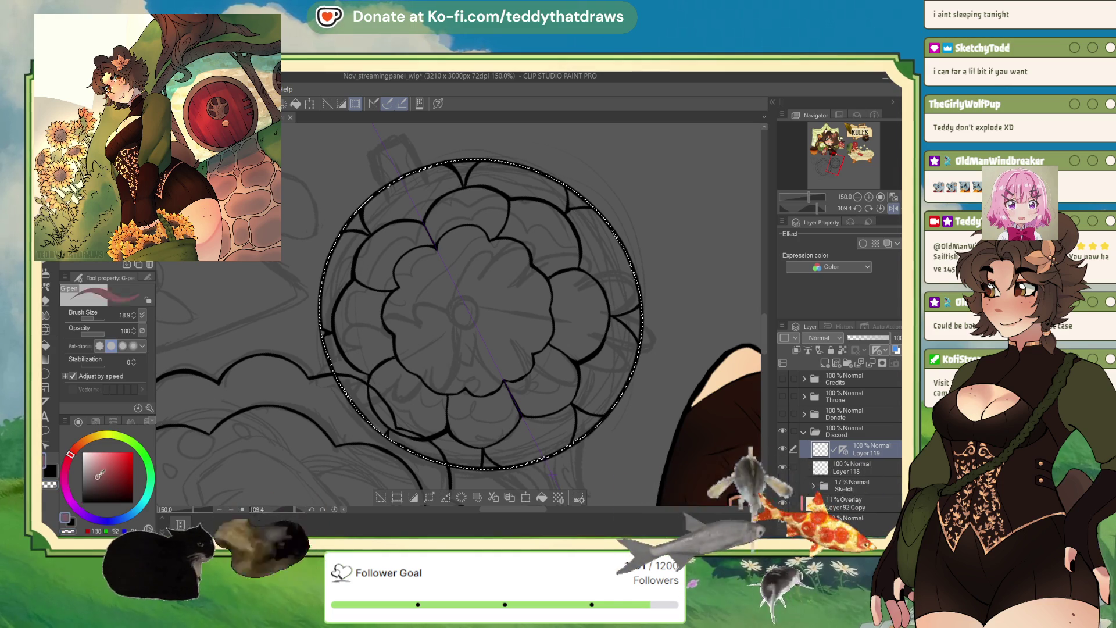
drag(810, 209, 818, 206)
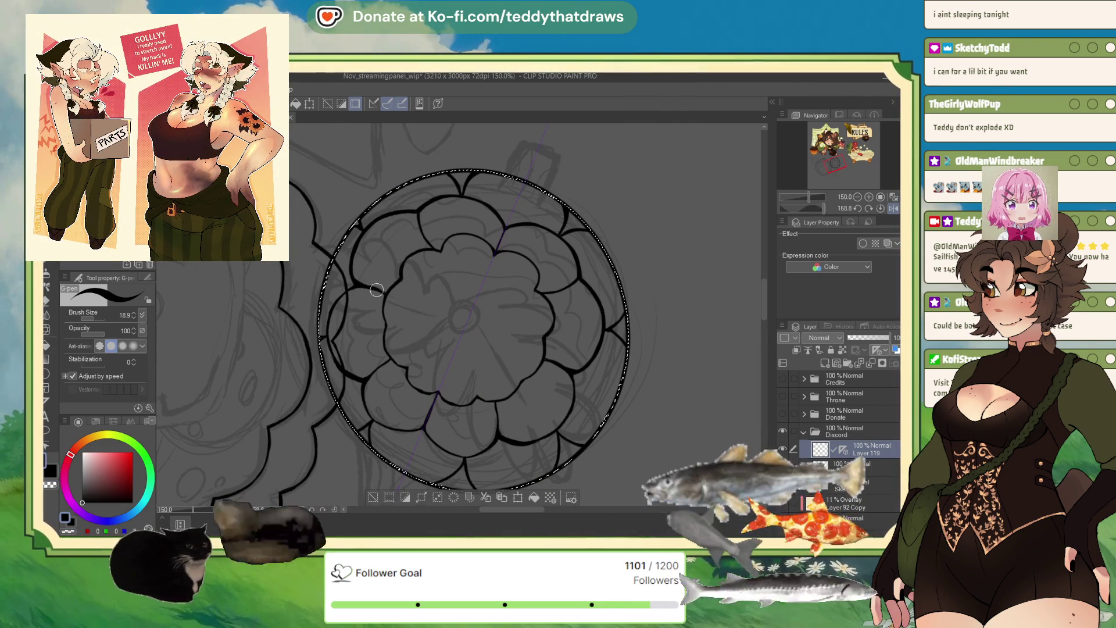
scroll(377, 268, down, 2)
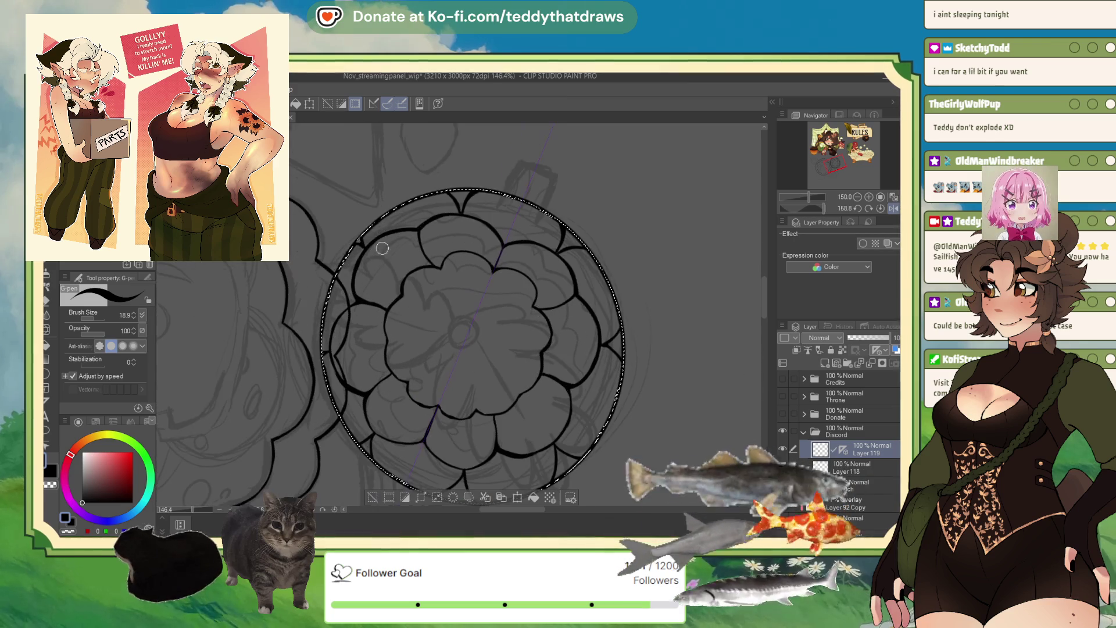
scroll(453, 243, up, 2)
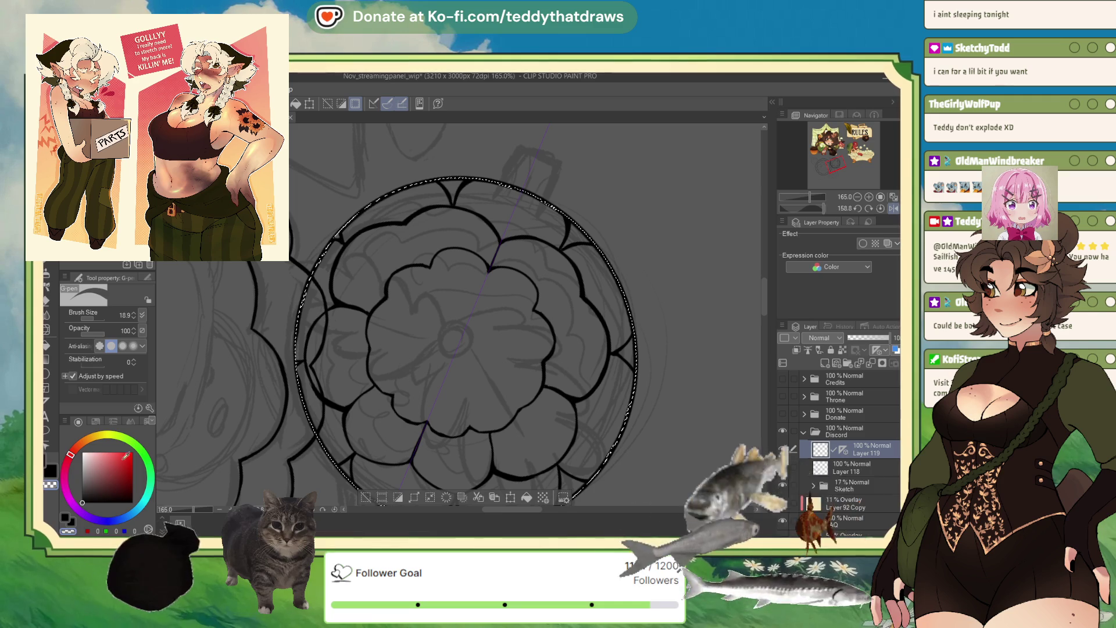
- Ink short radial crease lines from the inner petals' dips toward the centre ring
drag(424, 260, 409, 230)
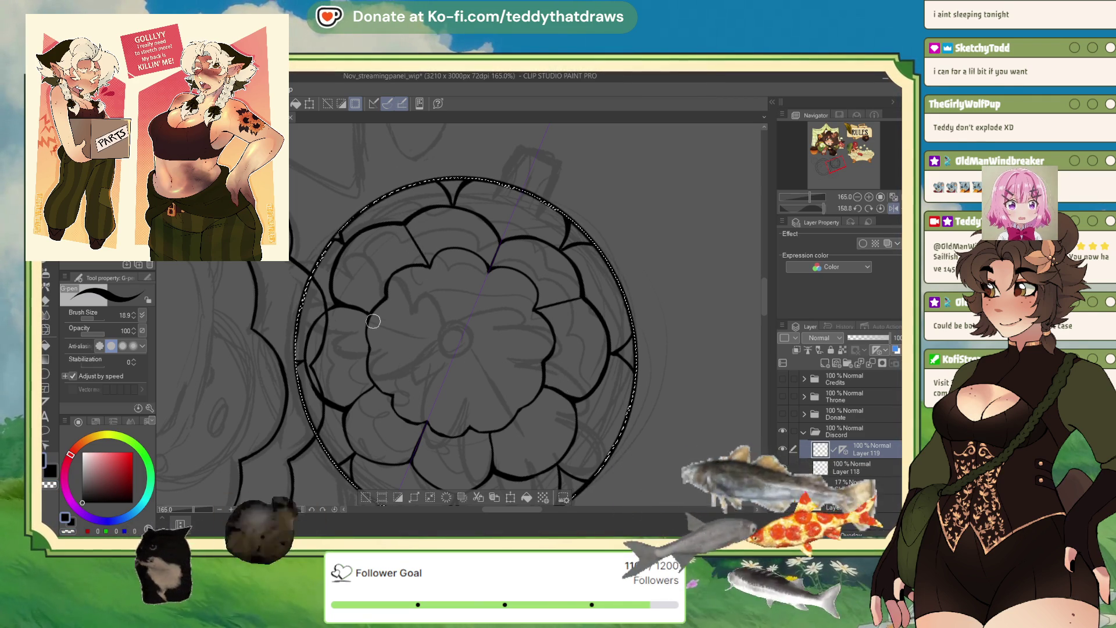
scroll(436, 329, up, 2)
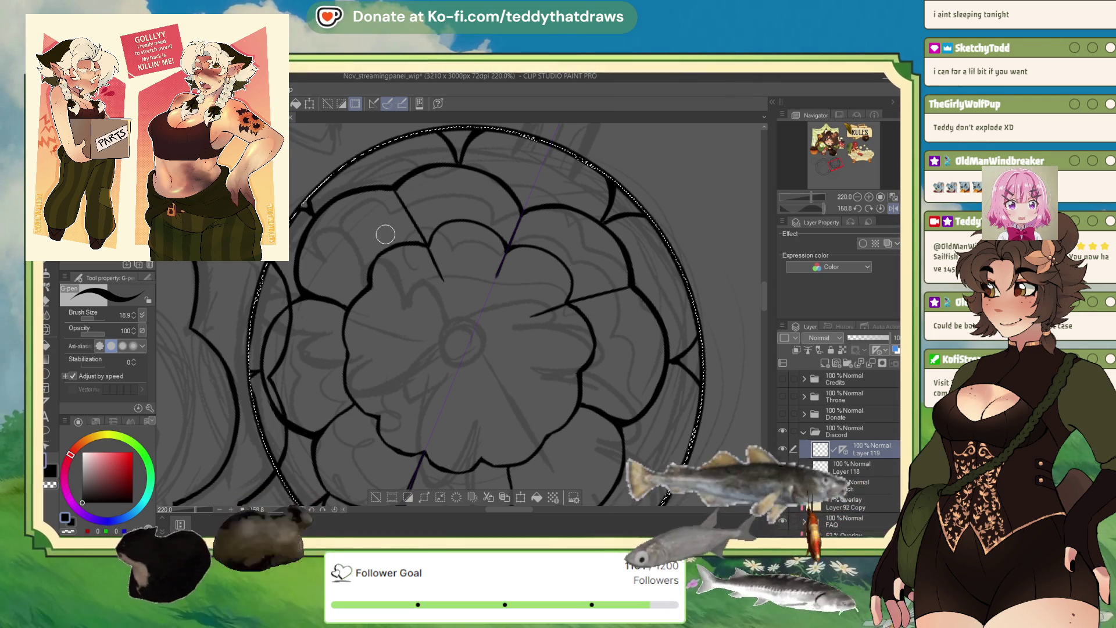
drag(403, 303, 375, 290)
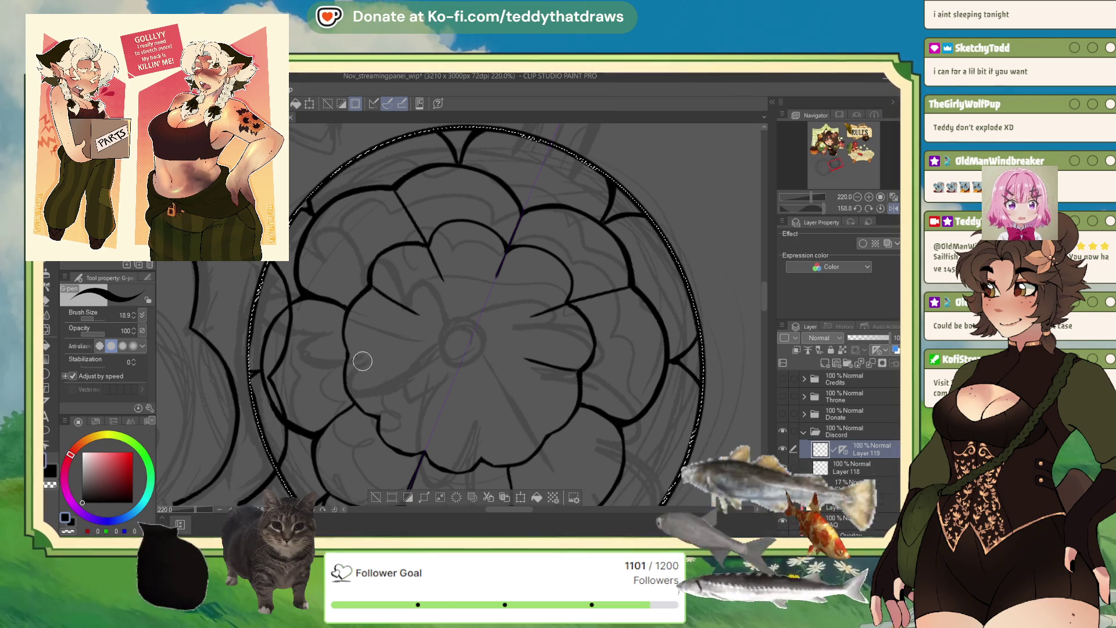
drag(348, 358, 407, 367)
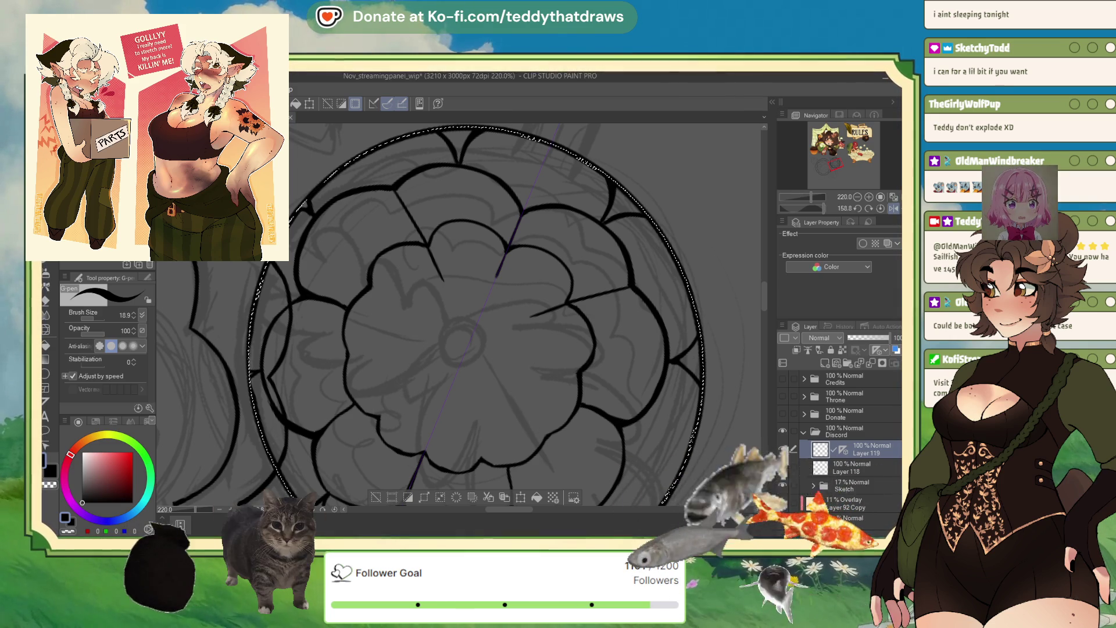
scroll(380, 326, down, 2)
scroll(380, 326, down, 2)
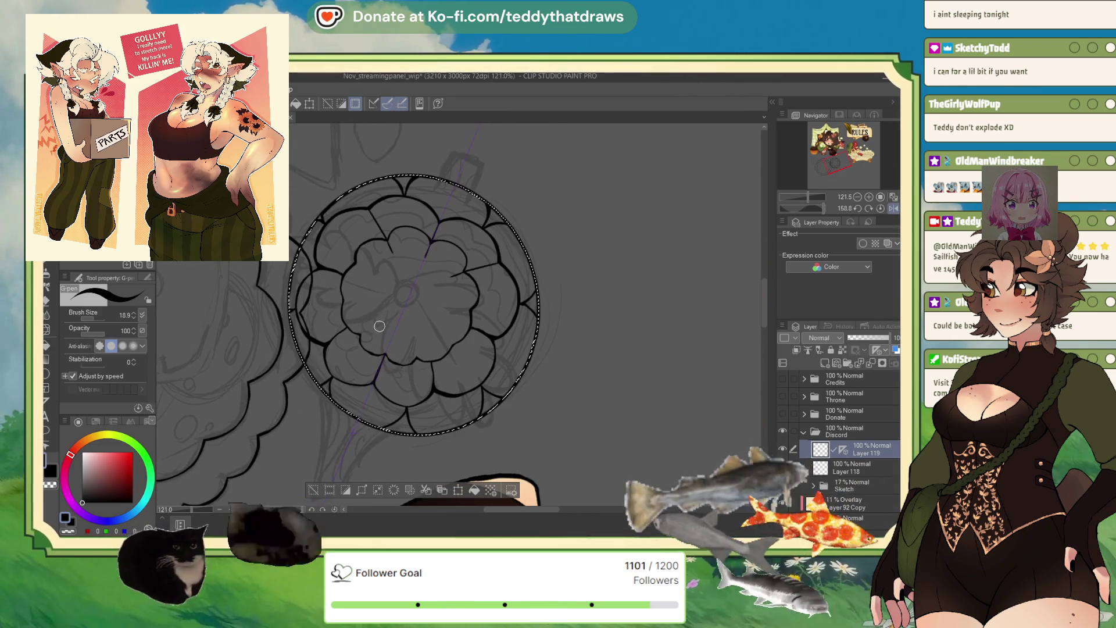
scroll(380, 326, up, 1)
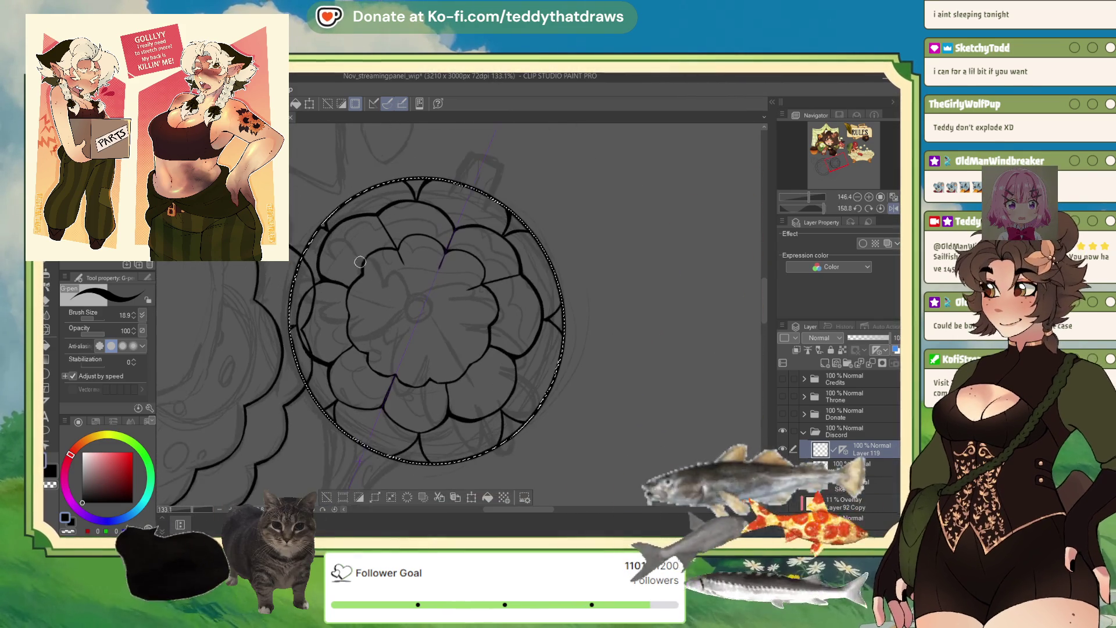
scroll(358, 262, up, 1)
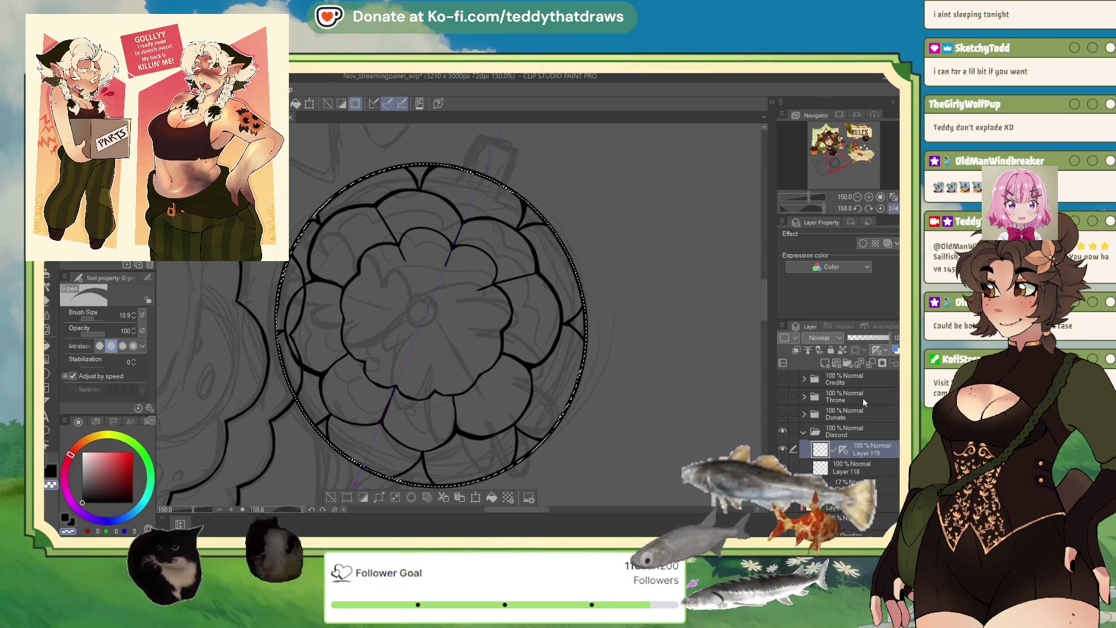
- Check Layer 119's ink against the sketch, then undo the inner petal and notch strokes
click(784, 447)
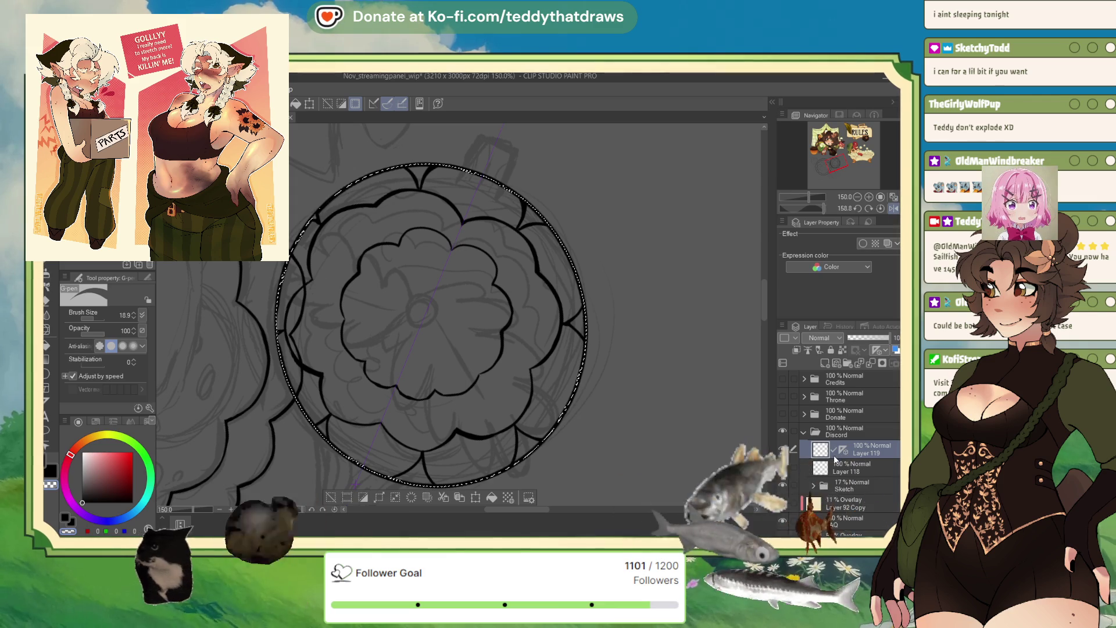
key(ctrl+z)
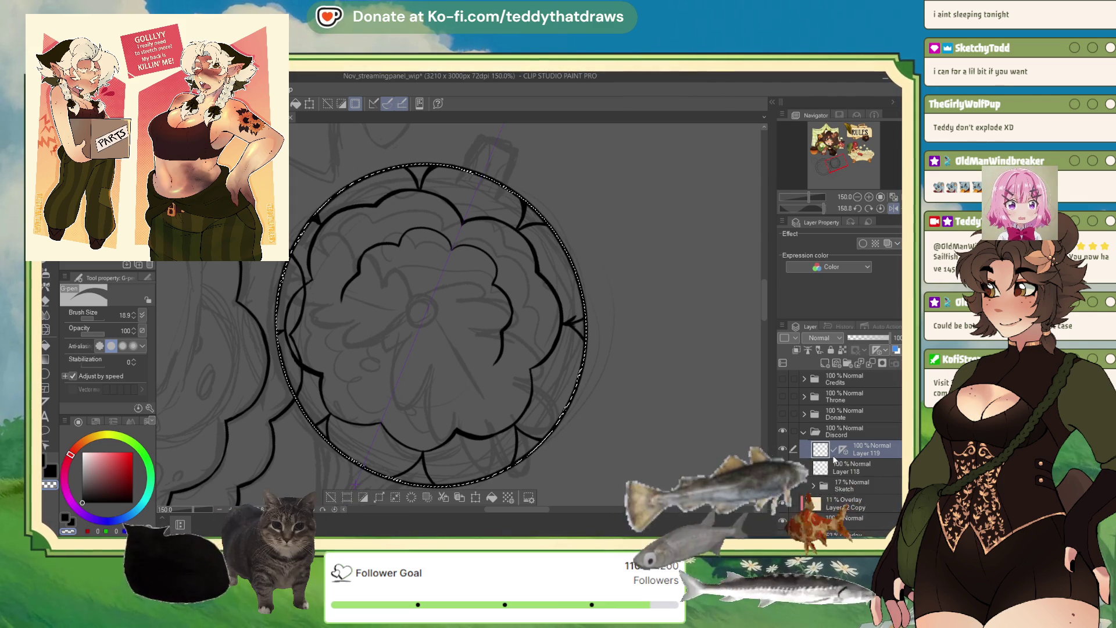
key(ctrl+z)
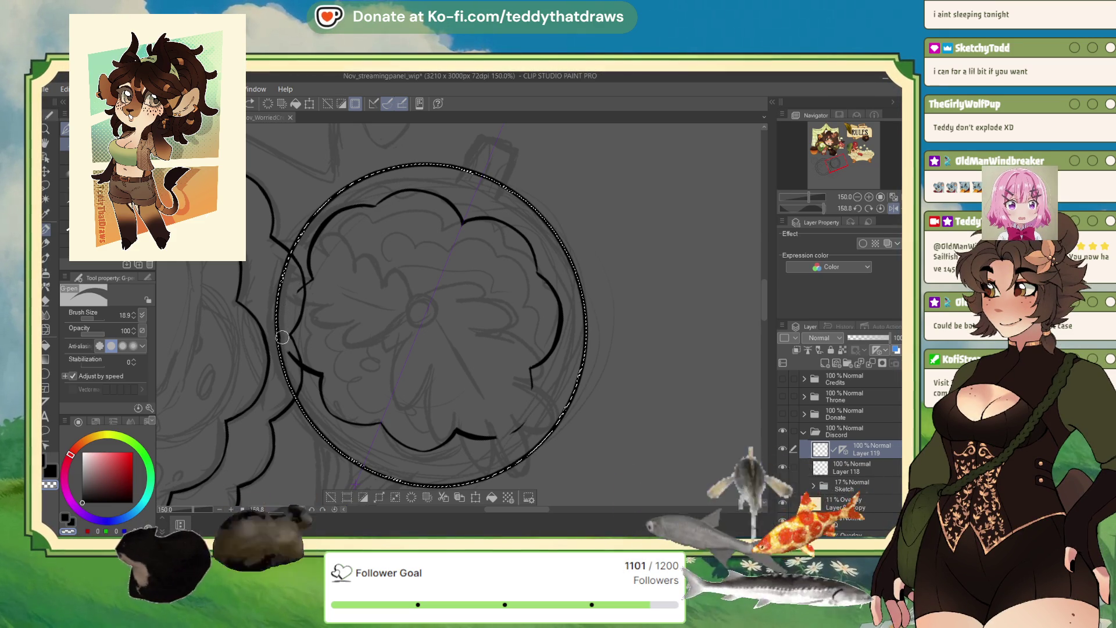
key(ctrl+z)
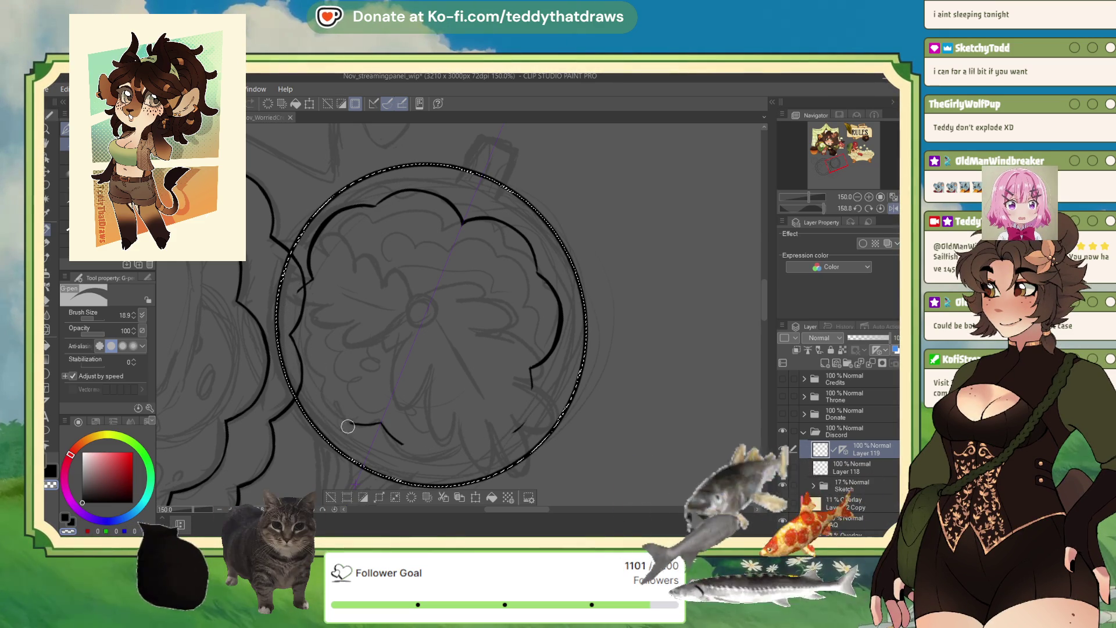
key(ctrl+z)
key(ctrl+z)
key(ctrl+z)
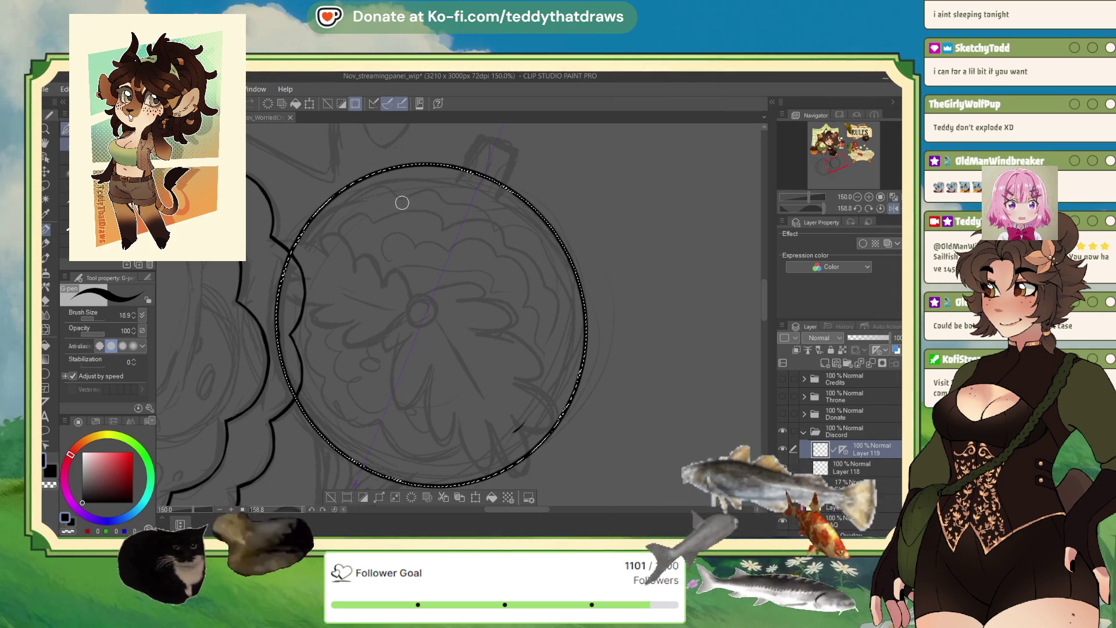
- Ink a scalloped arc across the flower's top and start its left outline with the G-pen
drag(822, 209, 813, 208)
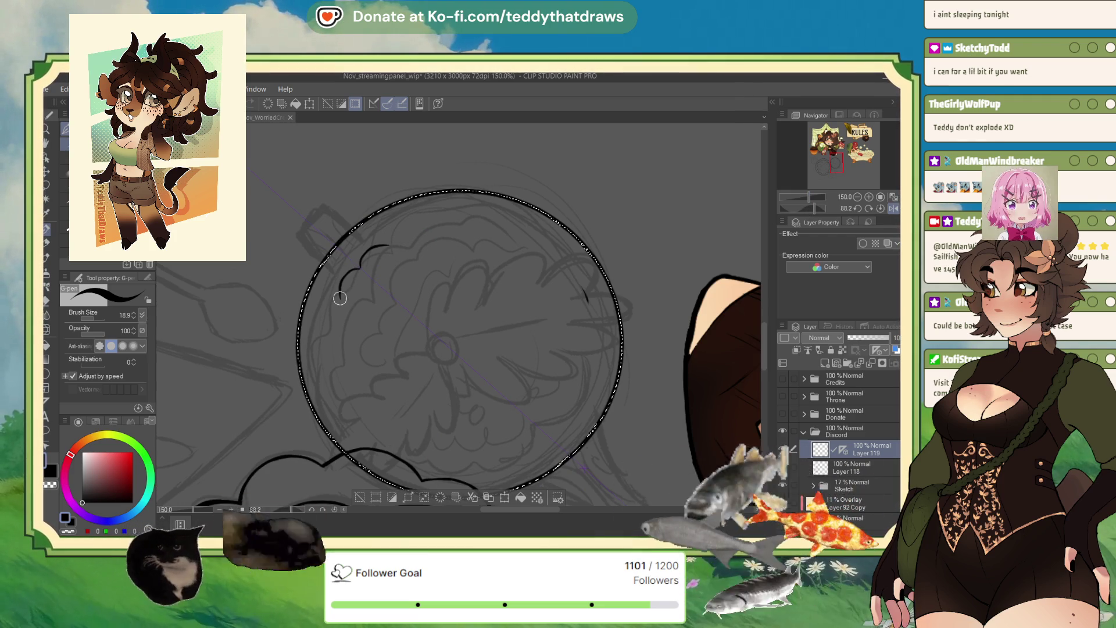
drag(422, 229, 384, 246)
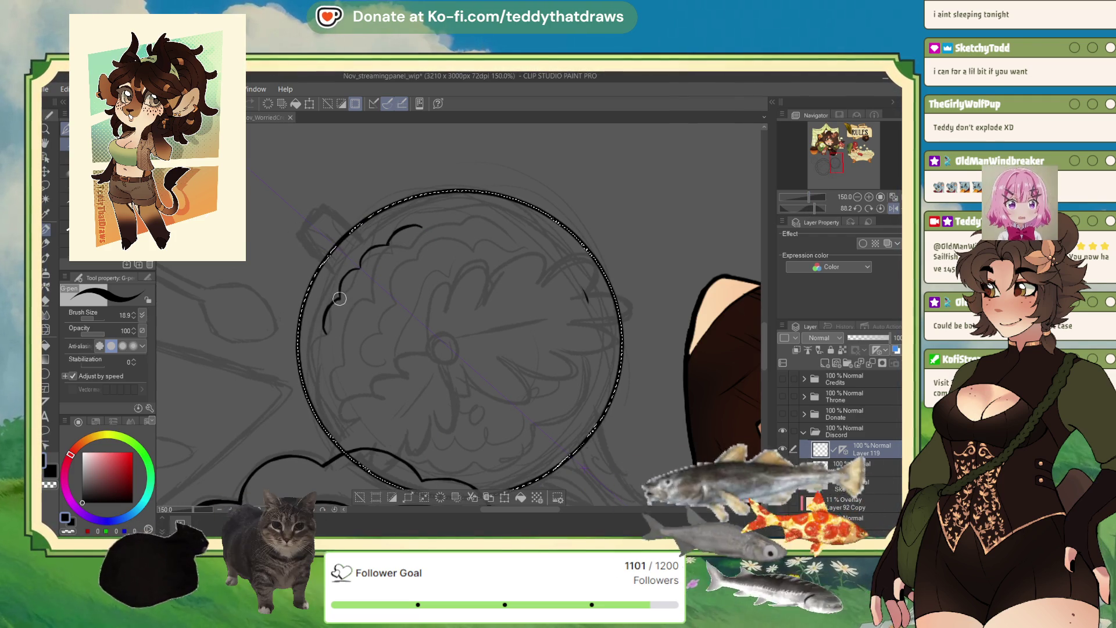
drag(461, 227, 423, 229)
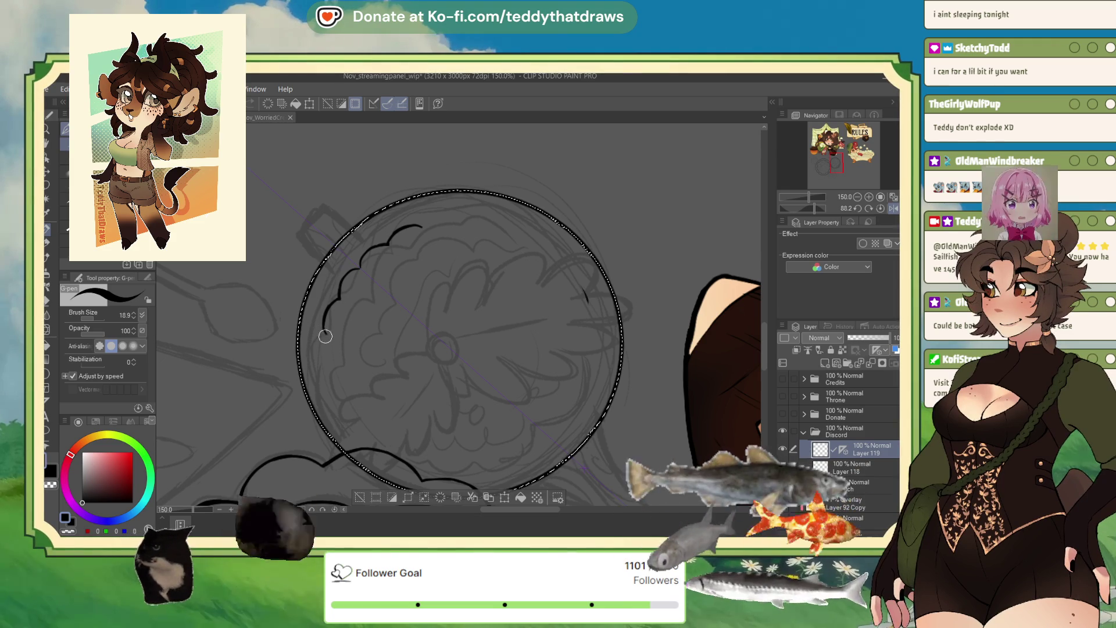
drag(325, 330, 333, 371)
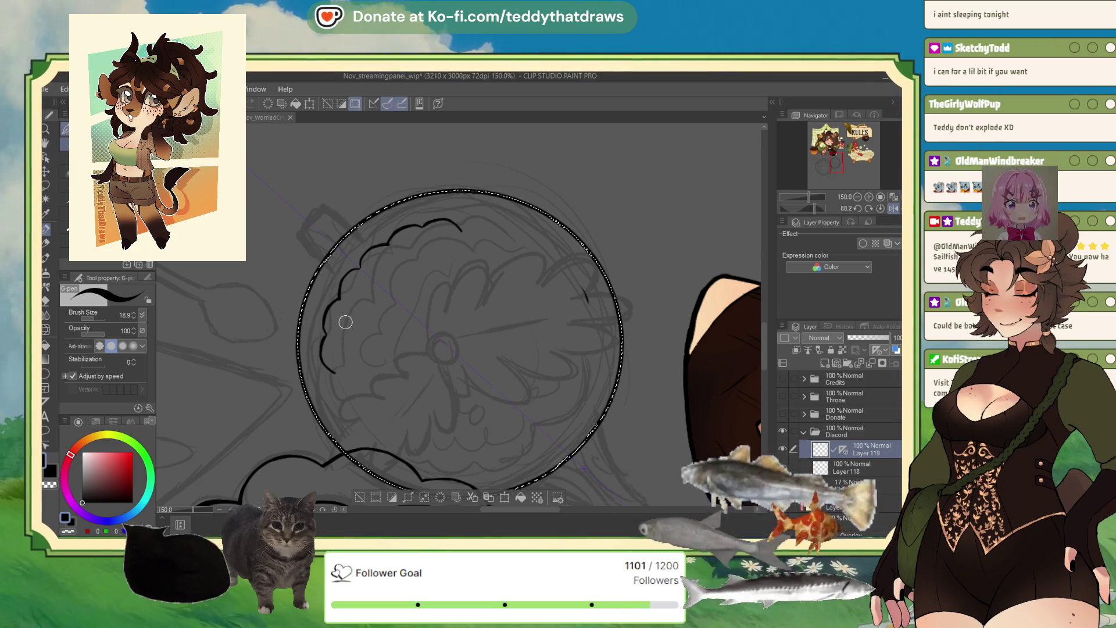
scroll(325, 344, up, 1)
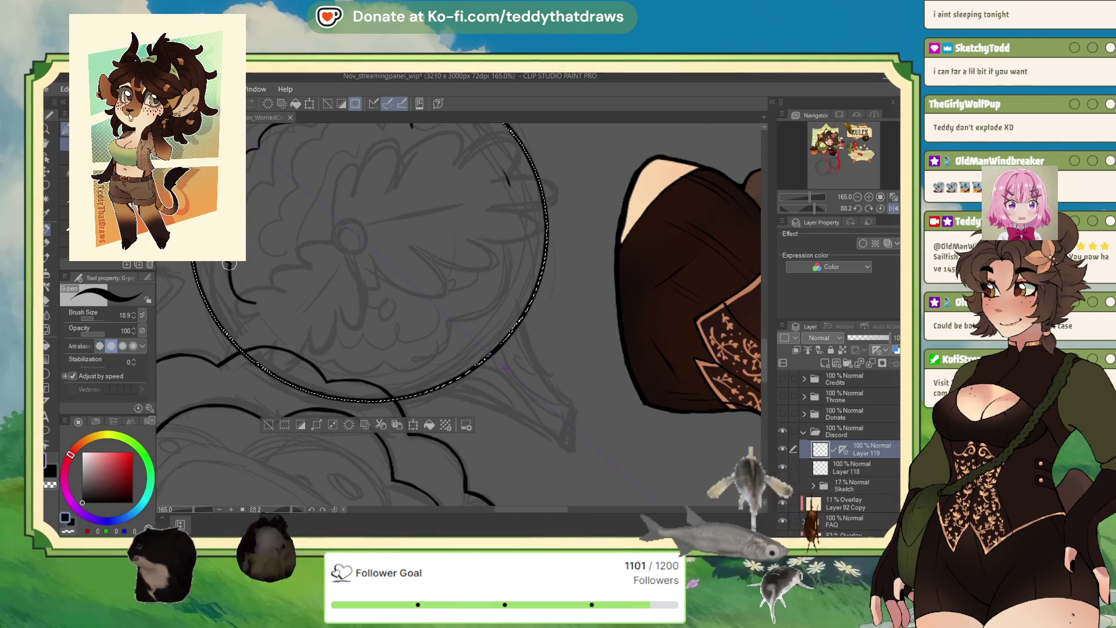
drag(411, 126, 442, 158)
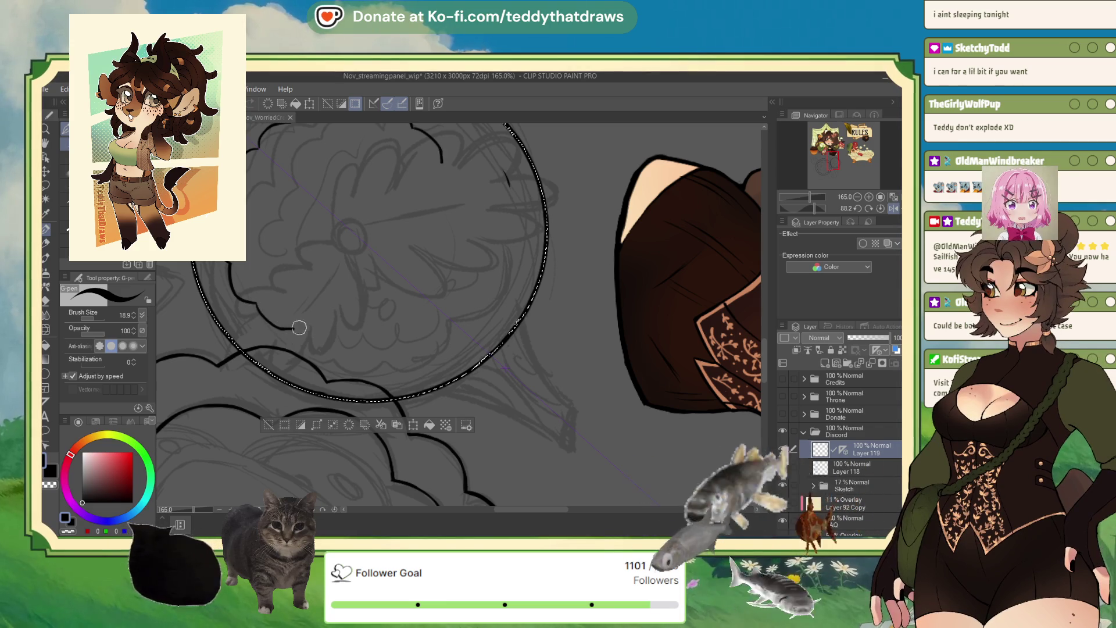
drag(316, 339, 348, 346)
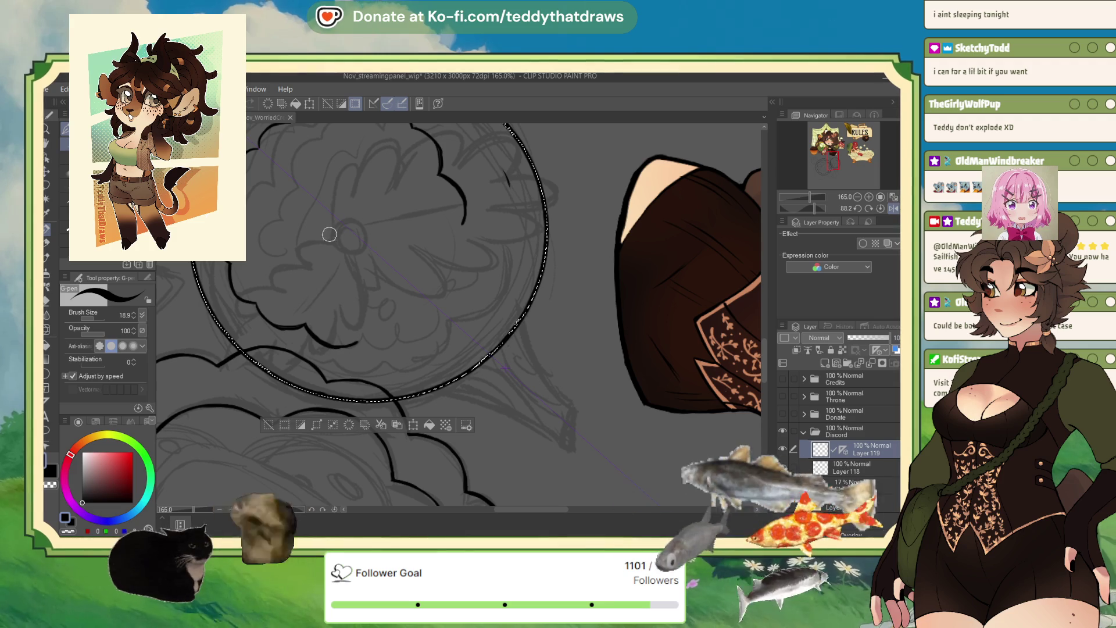
drag(811, 207, 829, 203)
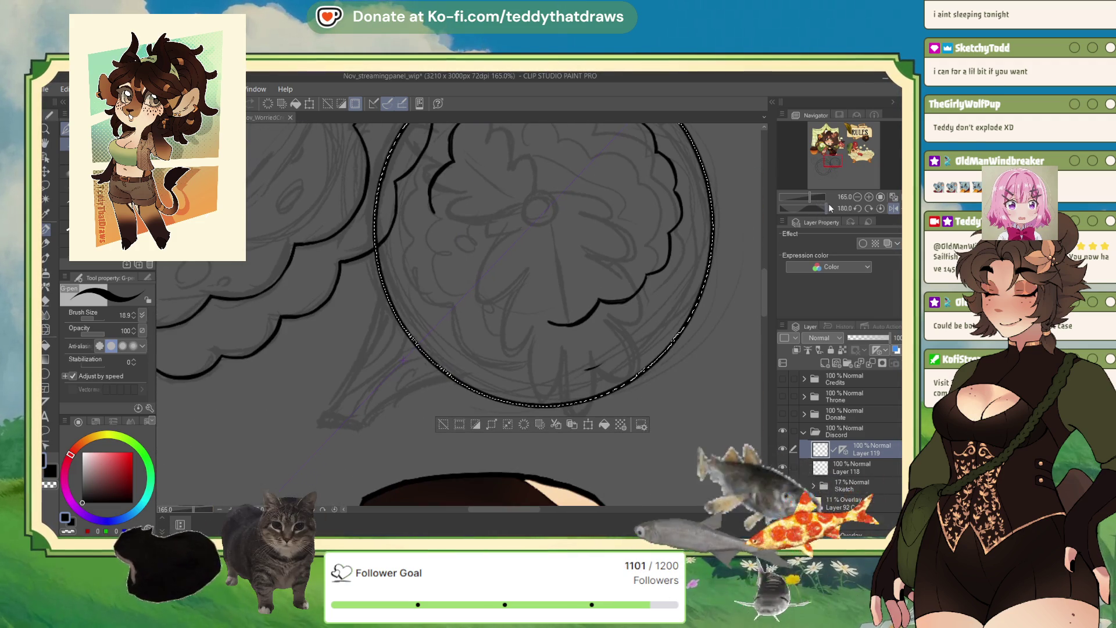
scroll(254, 408, down, 2)
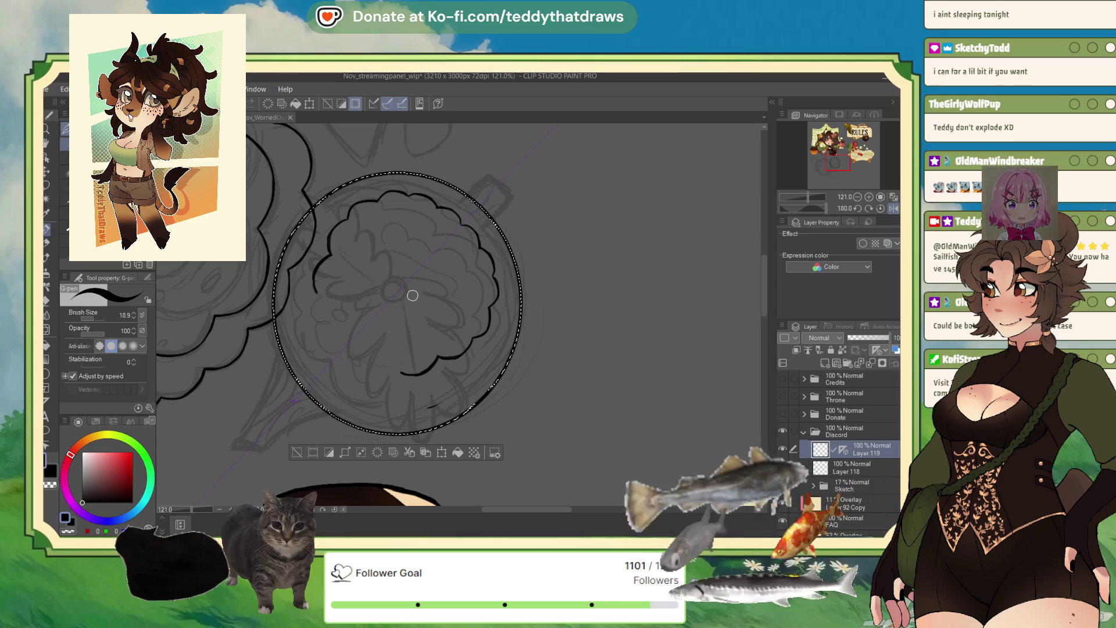
scroll(413, 295, up, 2)
- Extend the scalloped outline along the flower's bottom and lower left, redoing one stroke
drag(412, 409, 375, 414)
mouse_move(281, 284)
mouse_down()
mouse_move(286, 327)
mouse_move(315, 374)
mouse_up()
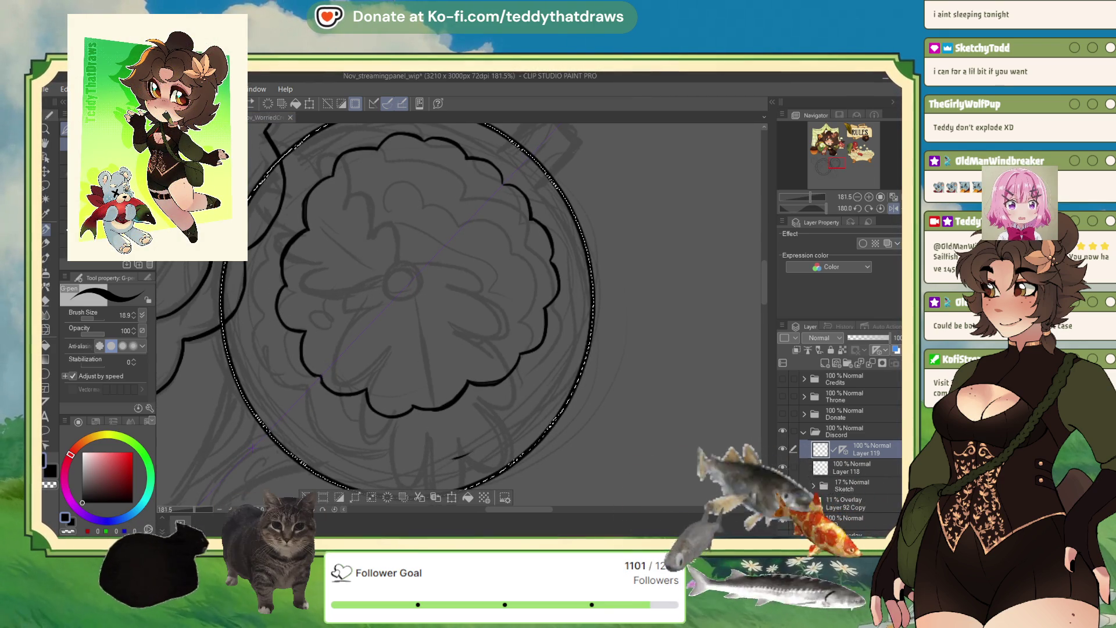
key(ctrl+z)
drag(301, 336, 305, 340)
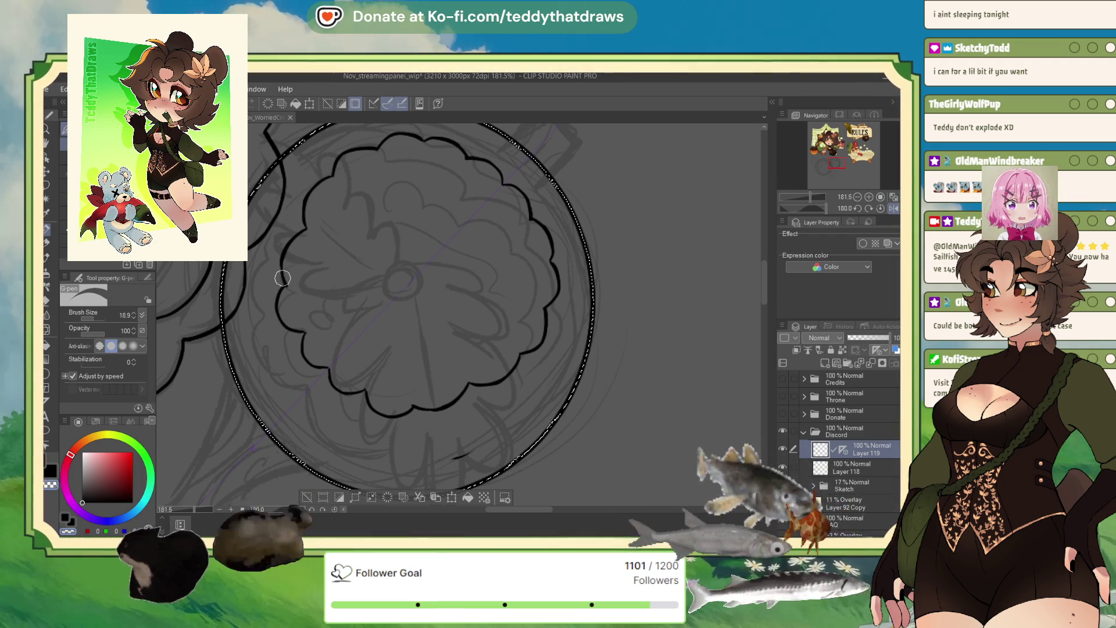
scroll(293, 282, down, 5)
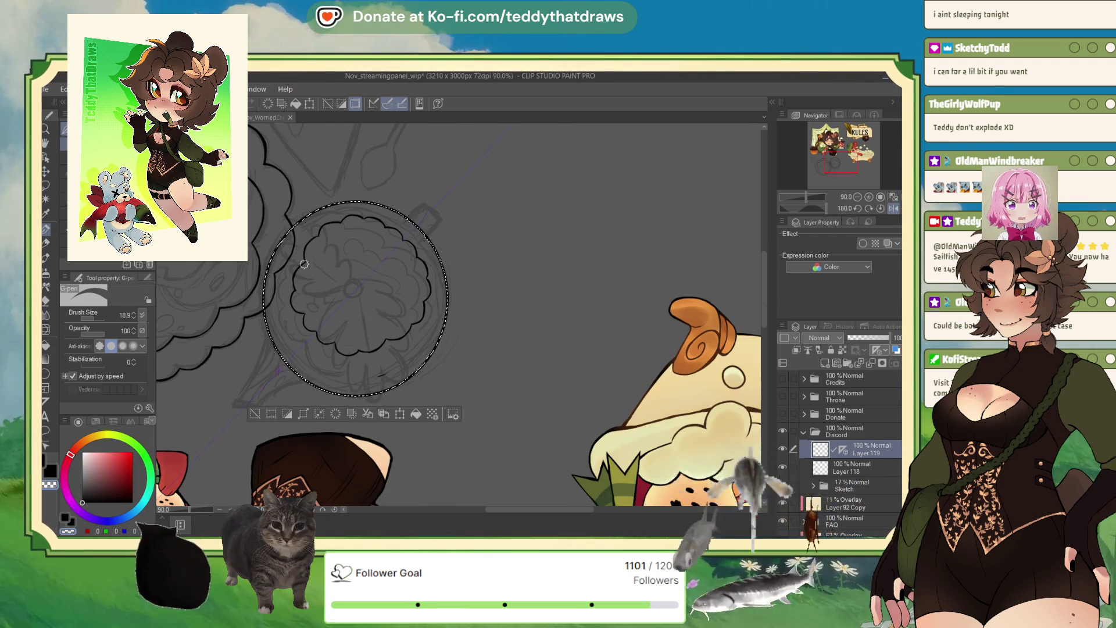
scroll(321, 266, up, 4)
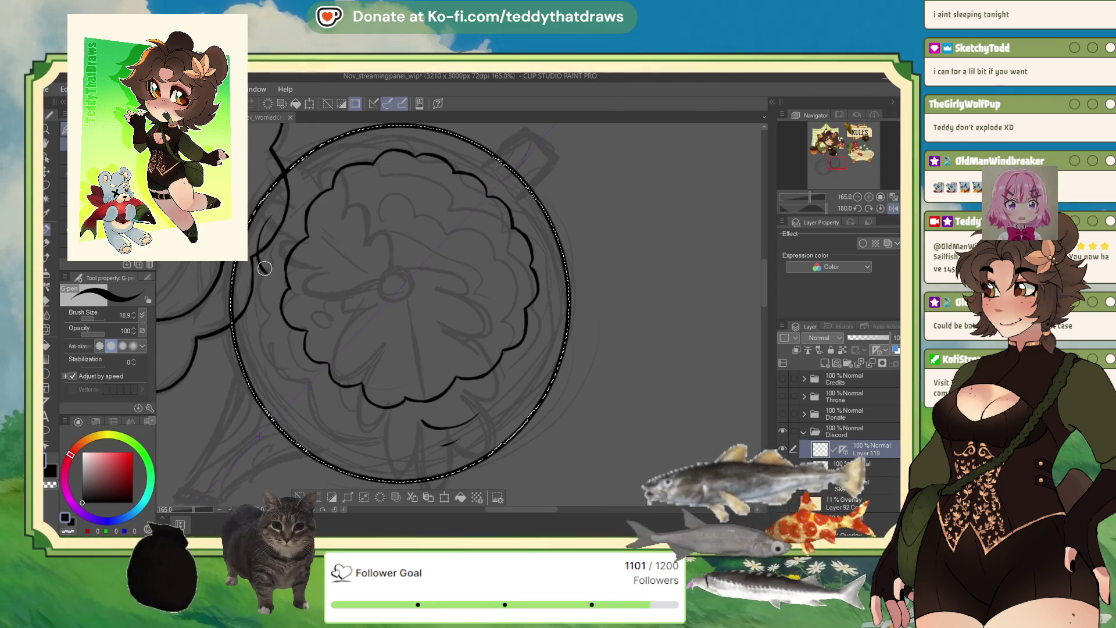
- Close the remaining scallops and ink a line along the circle's left inner edge
drag(478, 421, 380, 427)
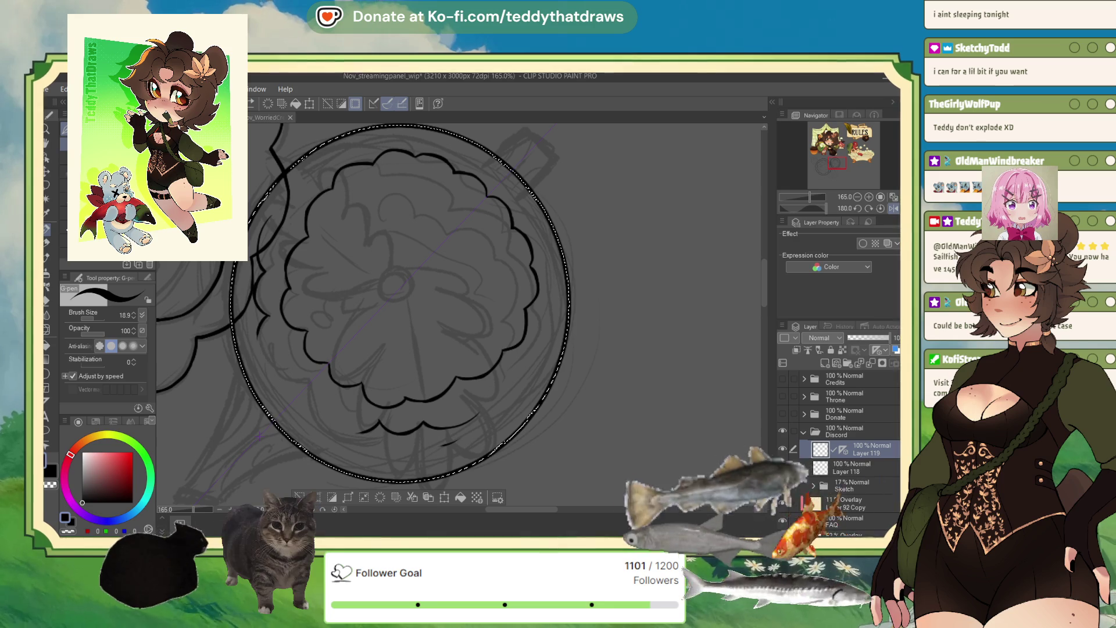
drag(268, 360, 257, 329)
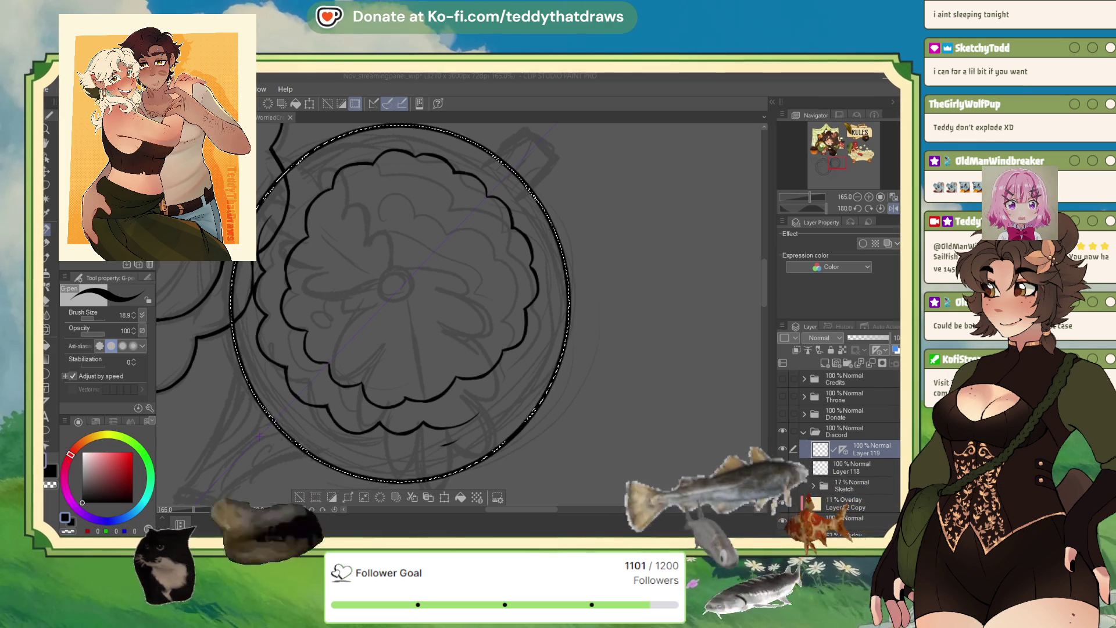
drag(812, 209, 819, 207)
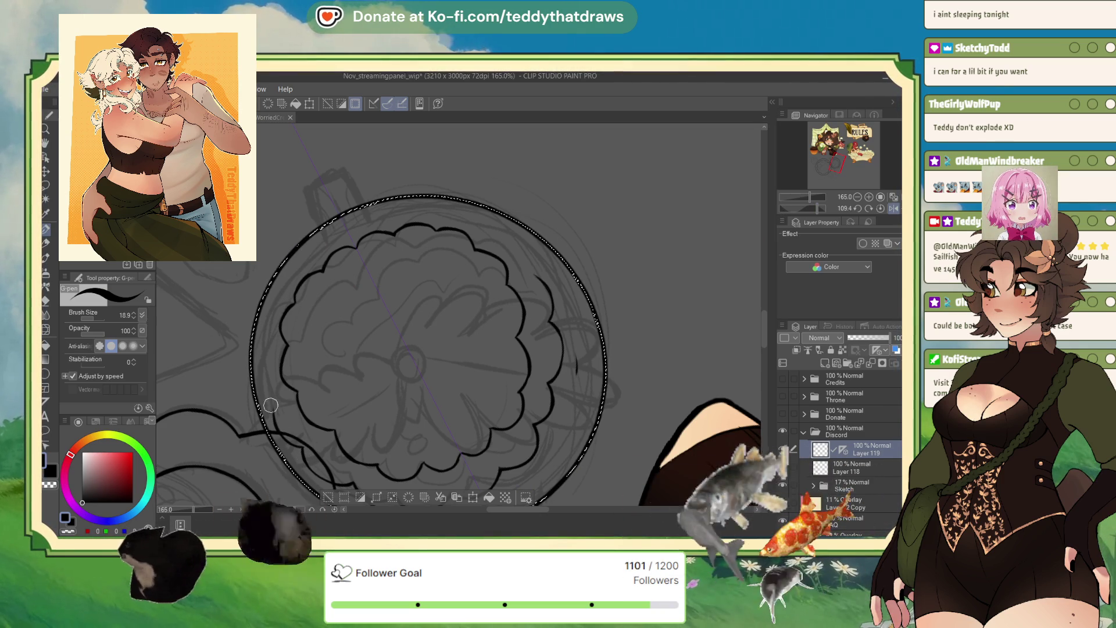
drag(260, 360, 264, 392)
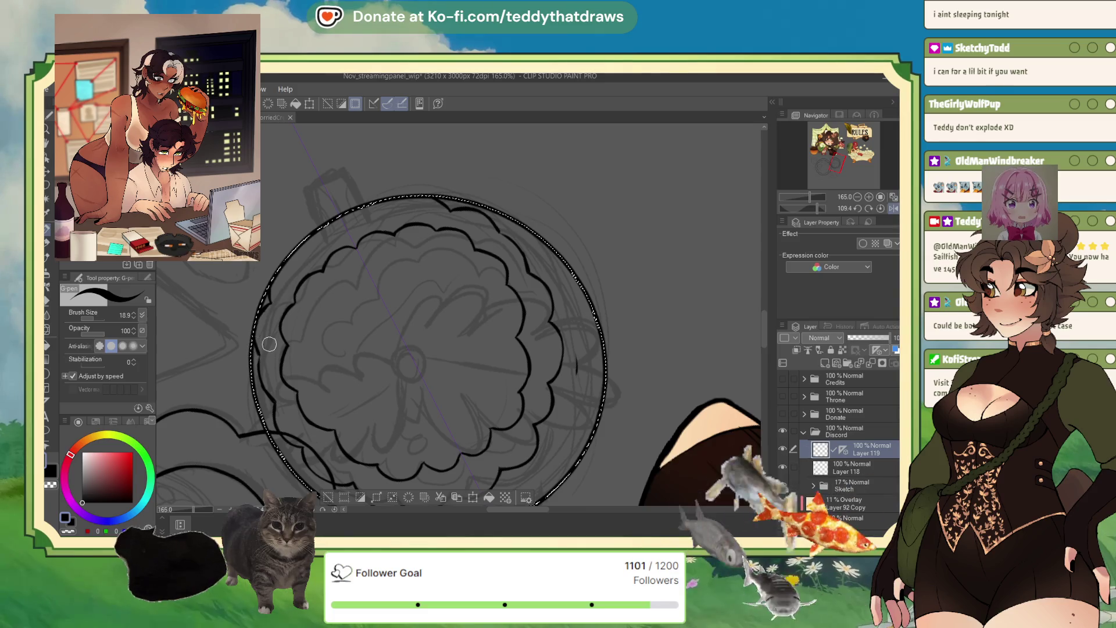
scroll(269, 343, down, 3)
scroll(295, 199, up, 2)
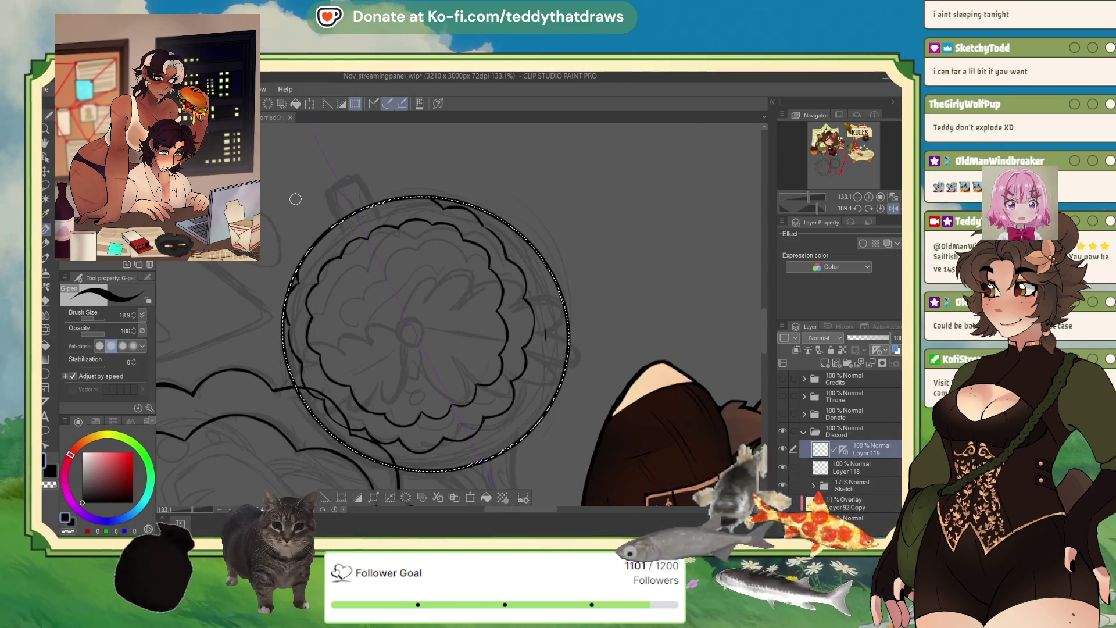
scroll(295, 199, up, 1)
- Trace the circular selection as a thick black ring, then straighten the canvas upright
drag(833, 208, 807, 212)
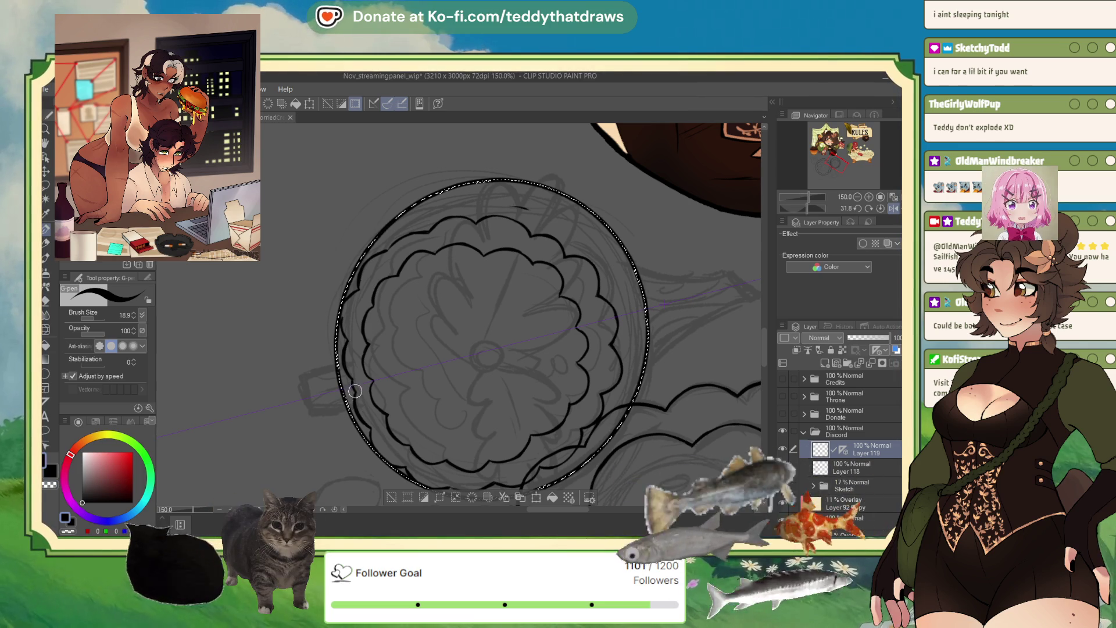
key(ctrl+d)
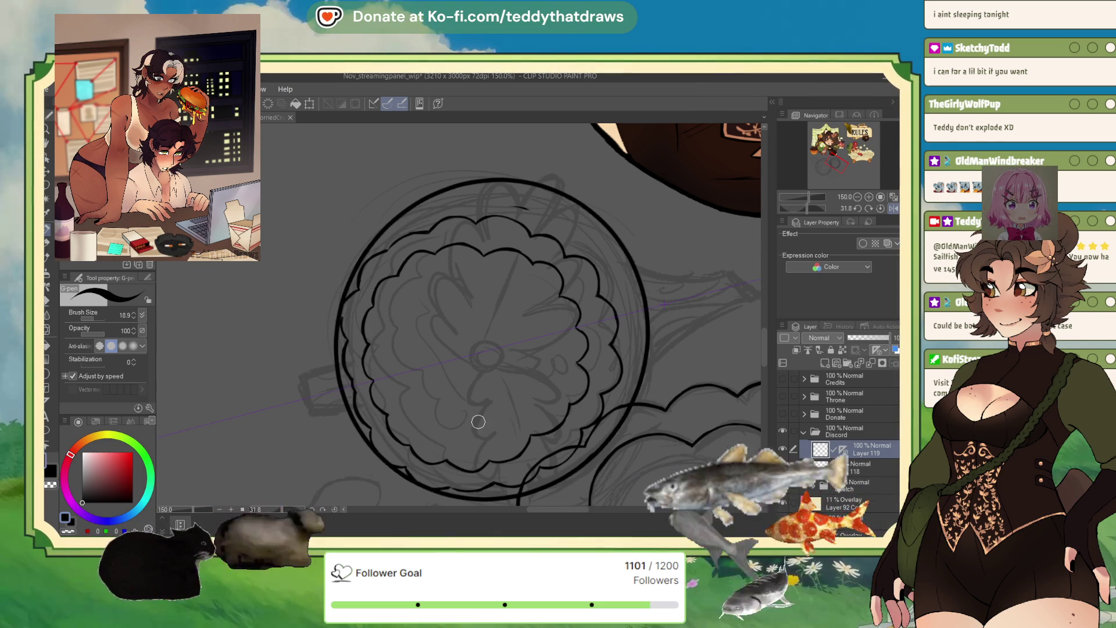
scroll(479, 421, down, 1)
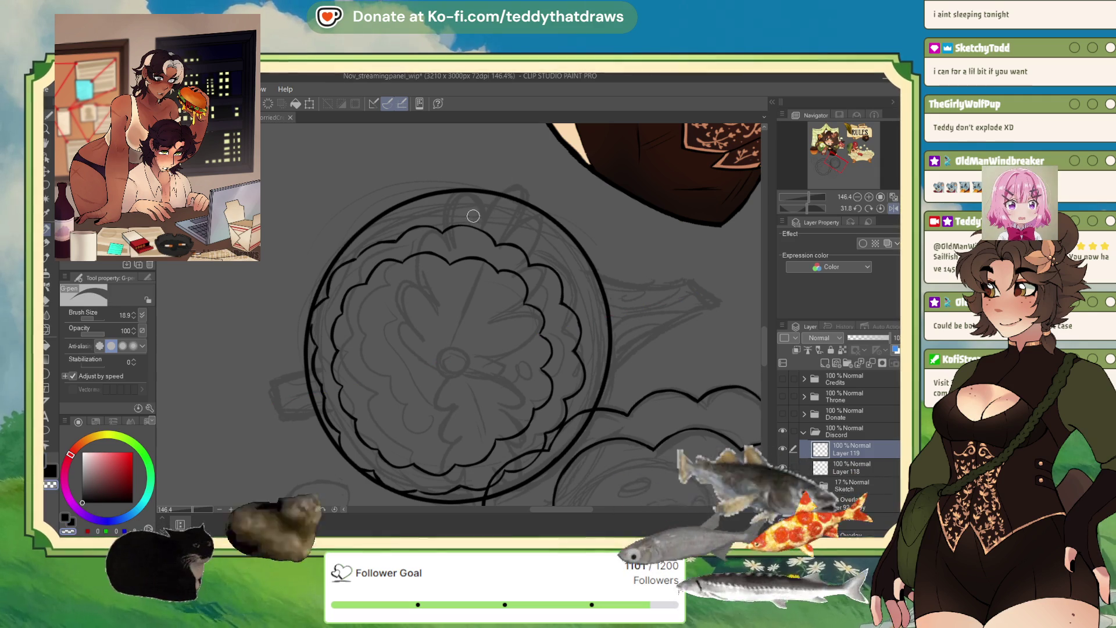
click(884, 209)
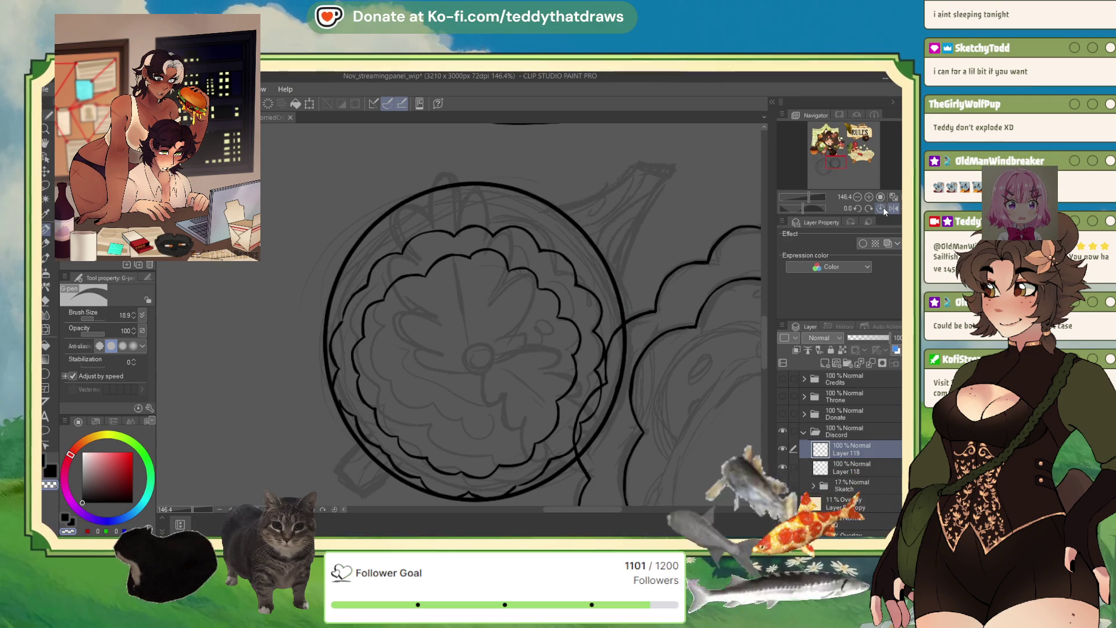
key(m)
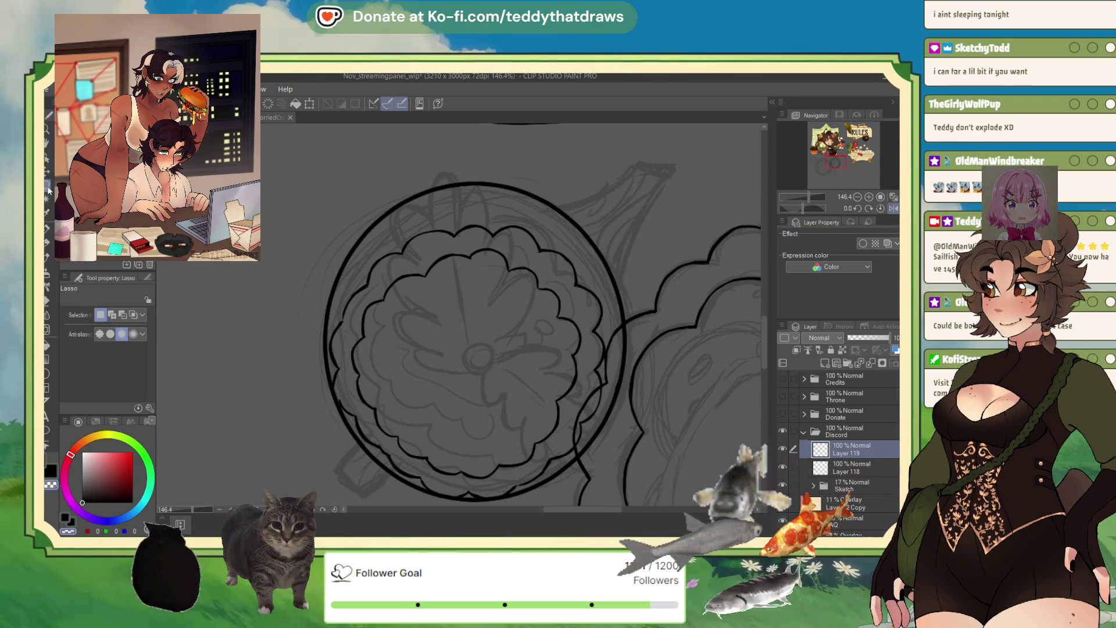
- Lasso-select the inner scalloped petal ring
drag(350, 384, 377, 426)
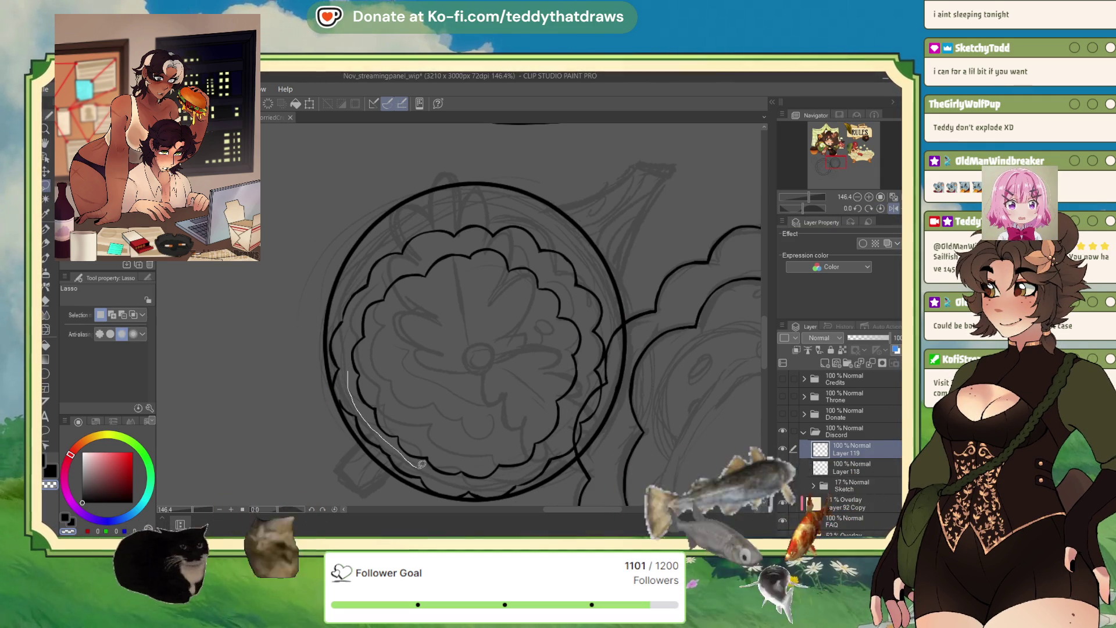
drag(457, 481, 479, 479)
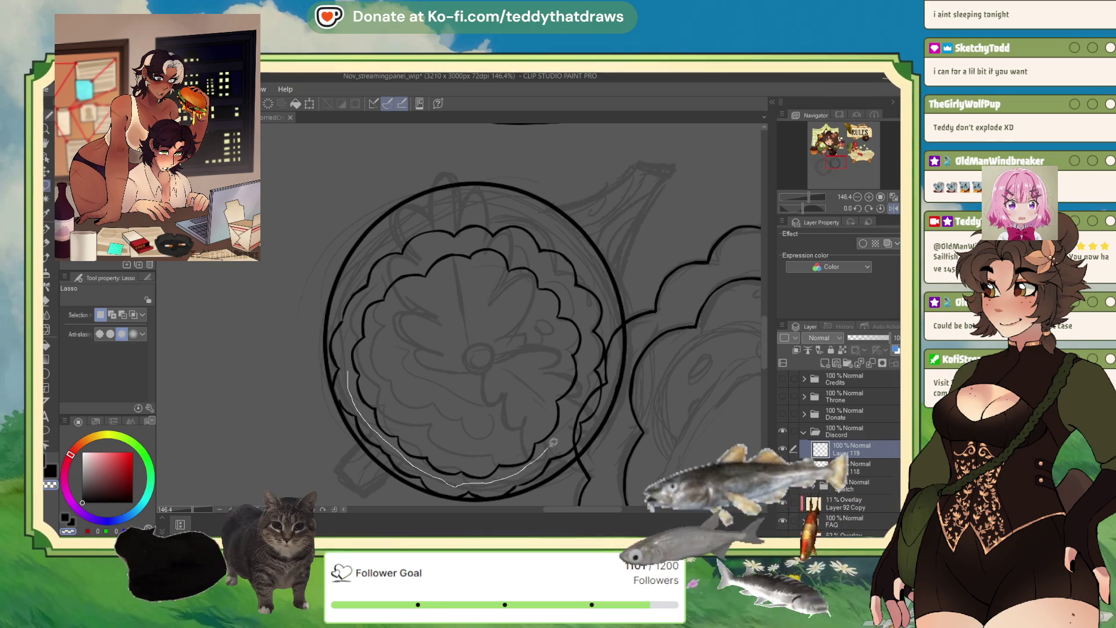
mouse_move(576, 300)
mouse_down()
mouse_move(555, 266)
mouse_move(495, 243)
mouse_move(418, 253)
mouse_up()
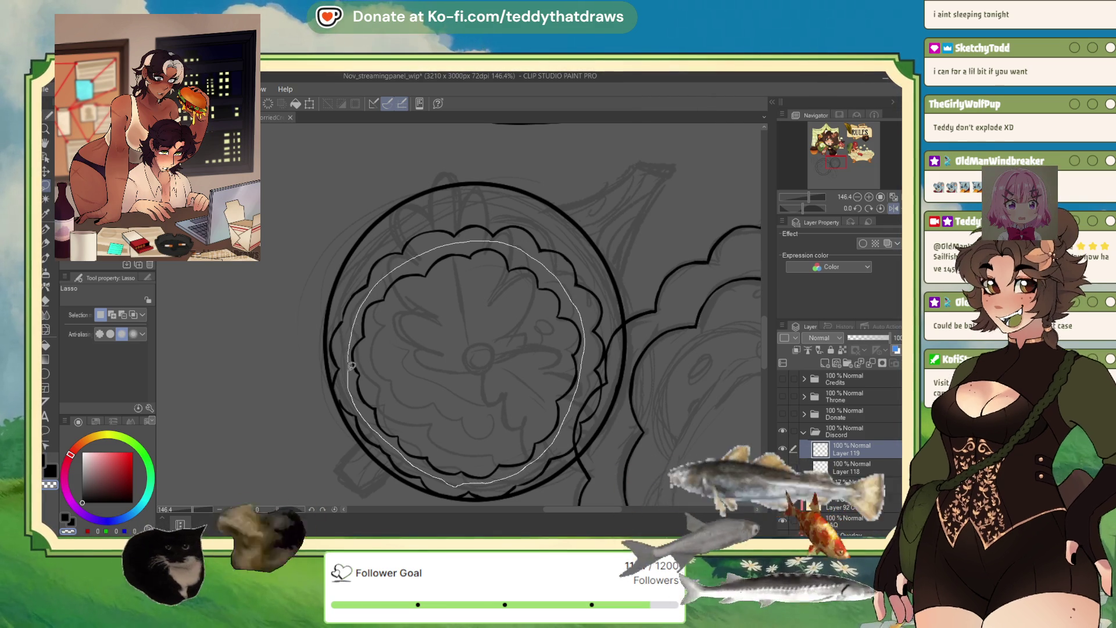
drag(364, 303, 351, 364)
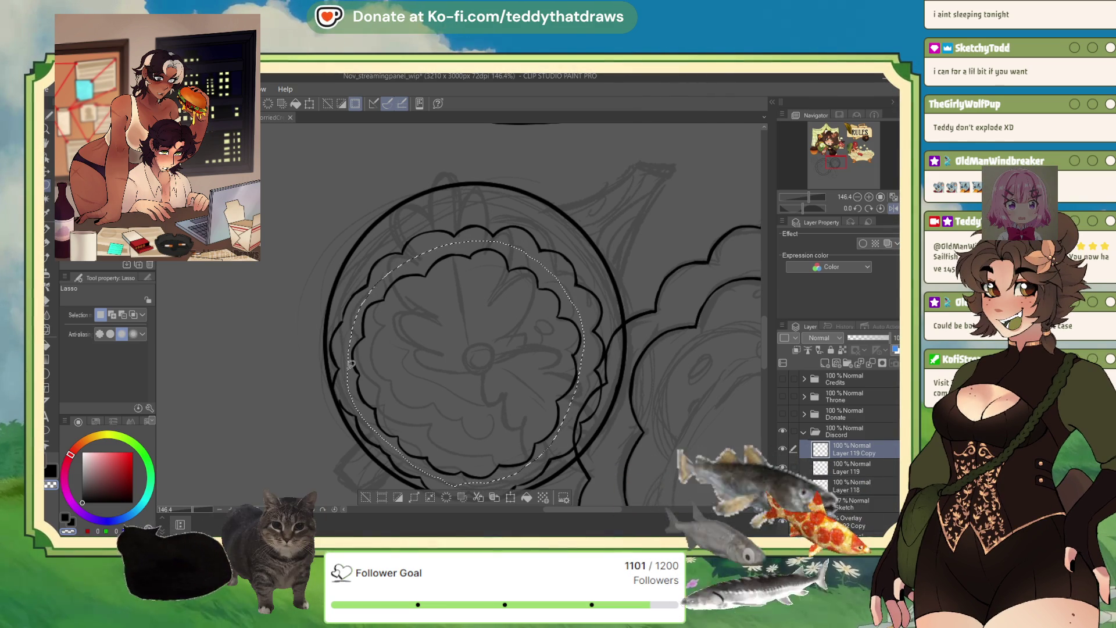
- Scale a copy of the ring to about 71%, rotate it slightly, confirm and merge it down
key(ctrl+t)
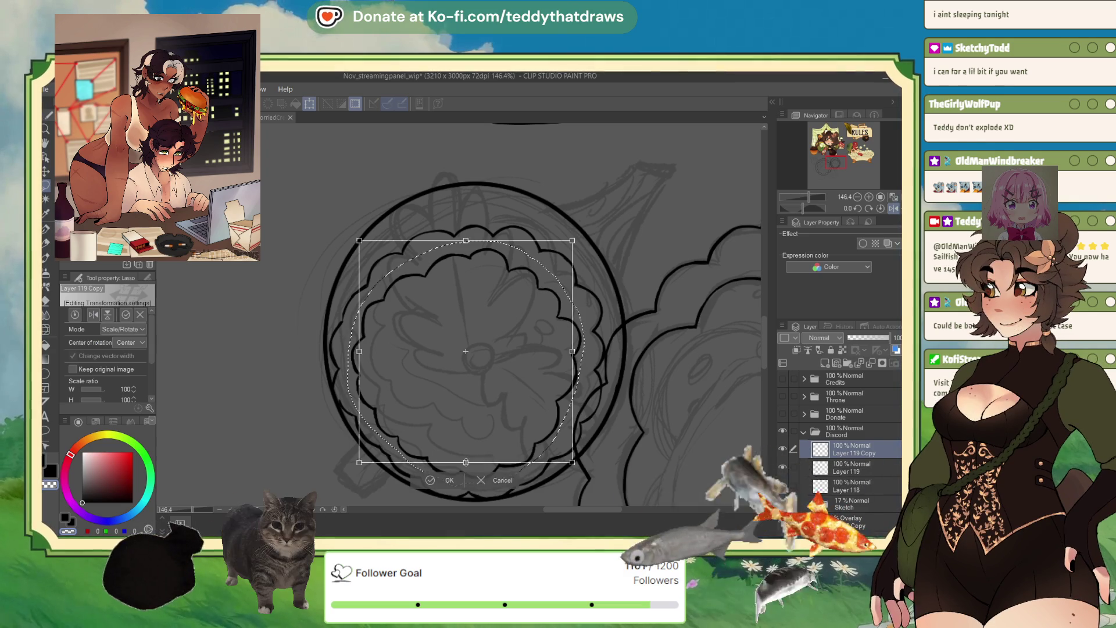
drag(586, 476, 572, 458)
mouse_move(480, 353)
mouse_down()
mouse_move(476, 461)
mouse_move(469, 446)
mouse_up()
mouse_move(580, 397)
mouse_down()
mouse_move(579, 346)
mouse_move(592, 322)
mouse_up()
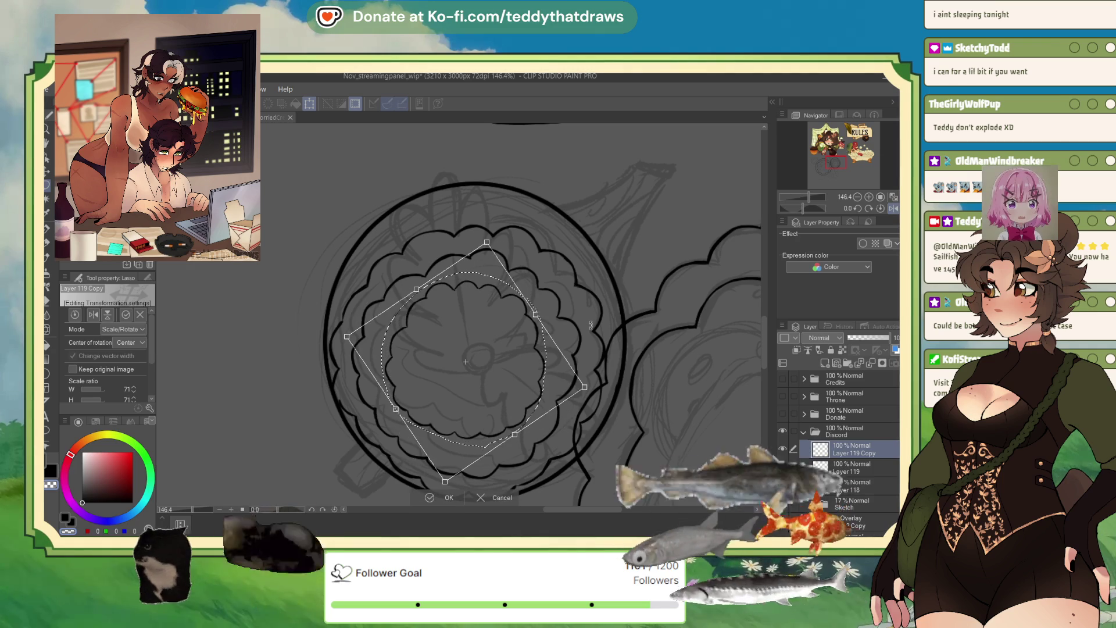
key(Return)
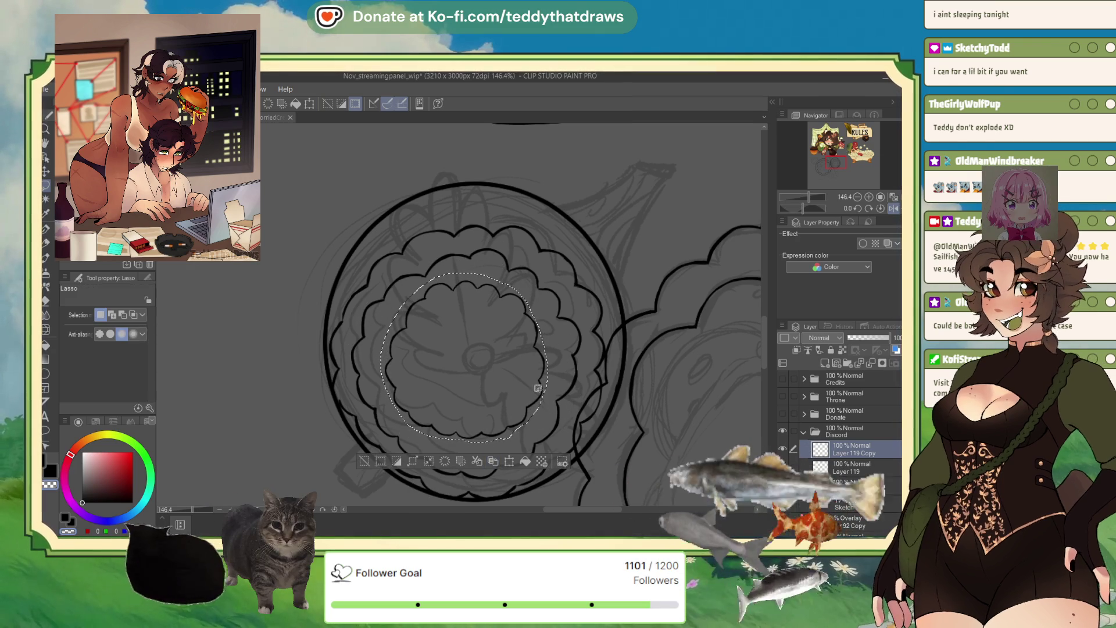
click(371, 461)
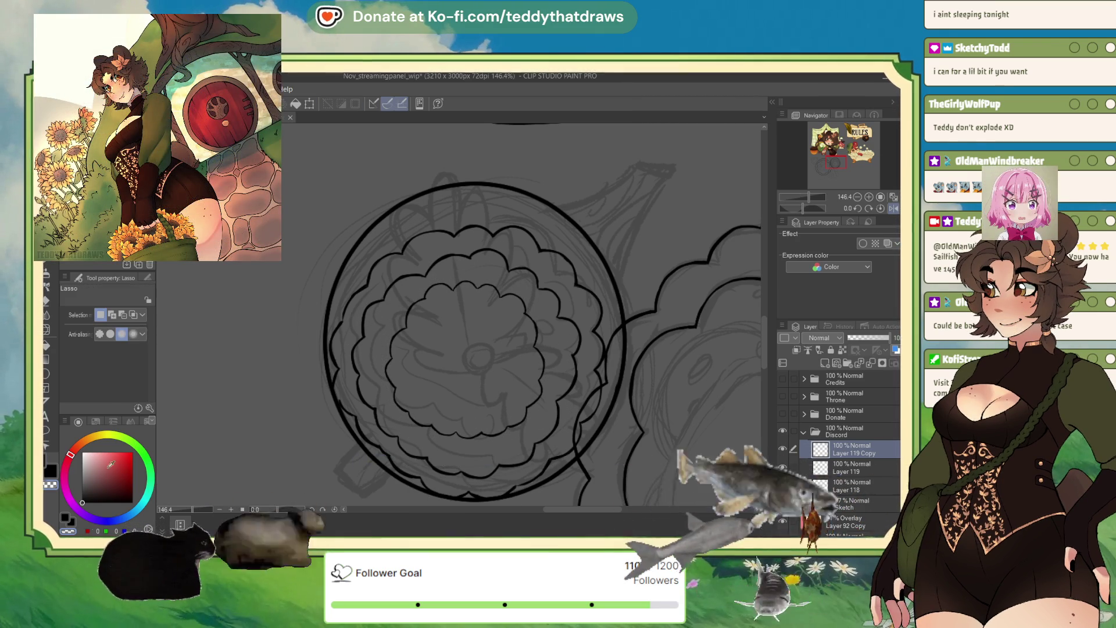
key(p)
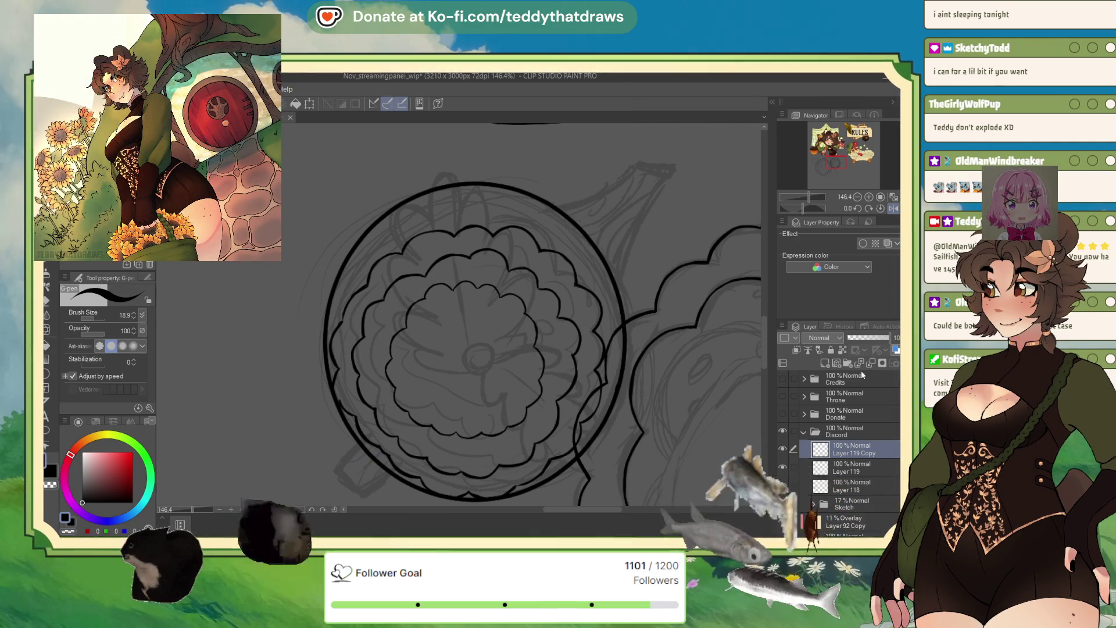
key(ctrl+e)
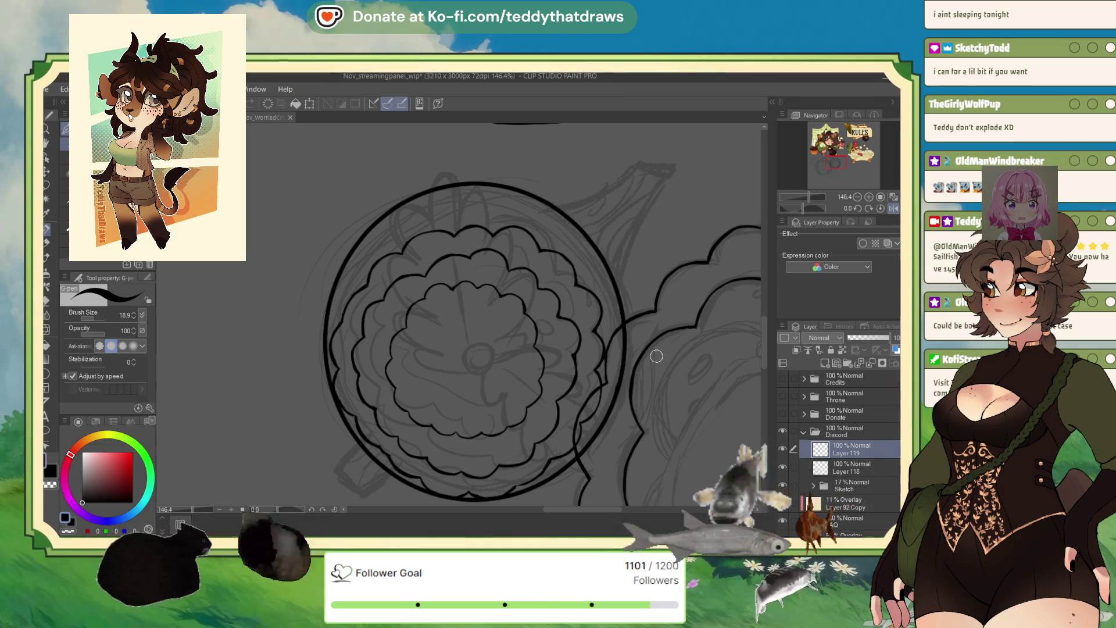
scroll(611, 393, up, 2)
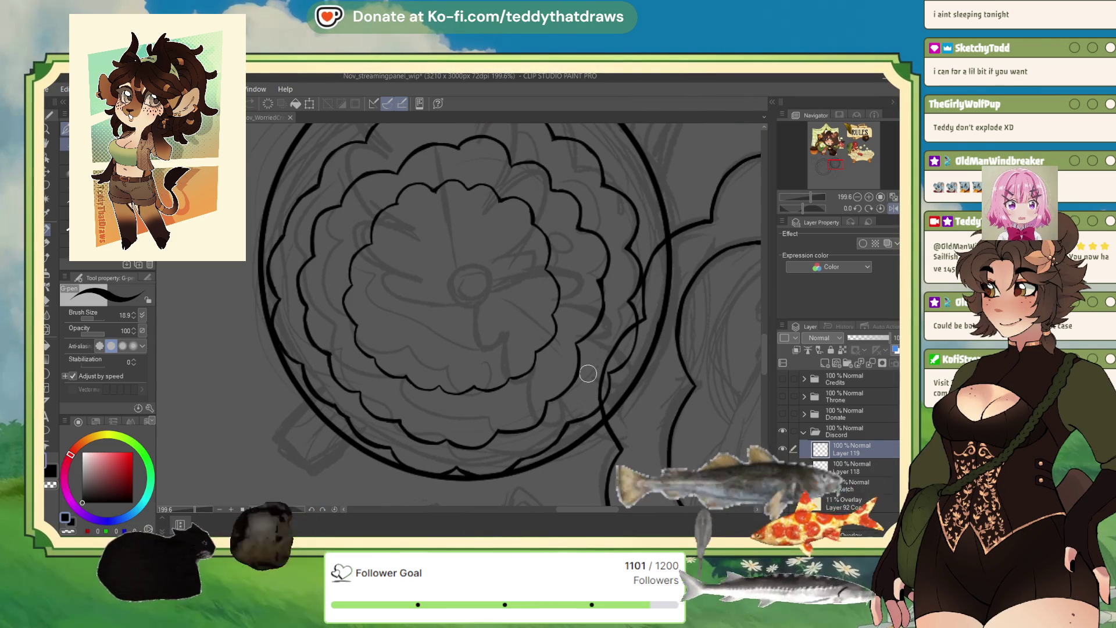
scroll(569, 425, down, 3)
scroll(562, 282, up, 2)
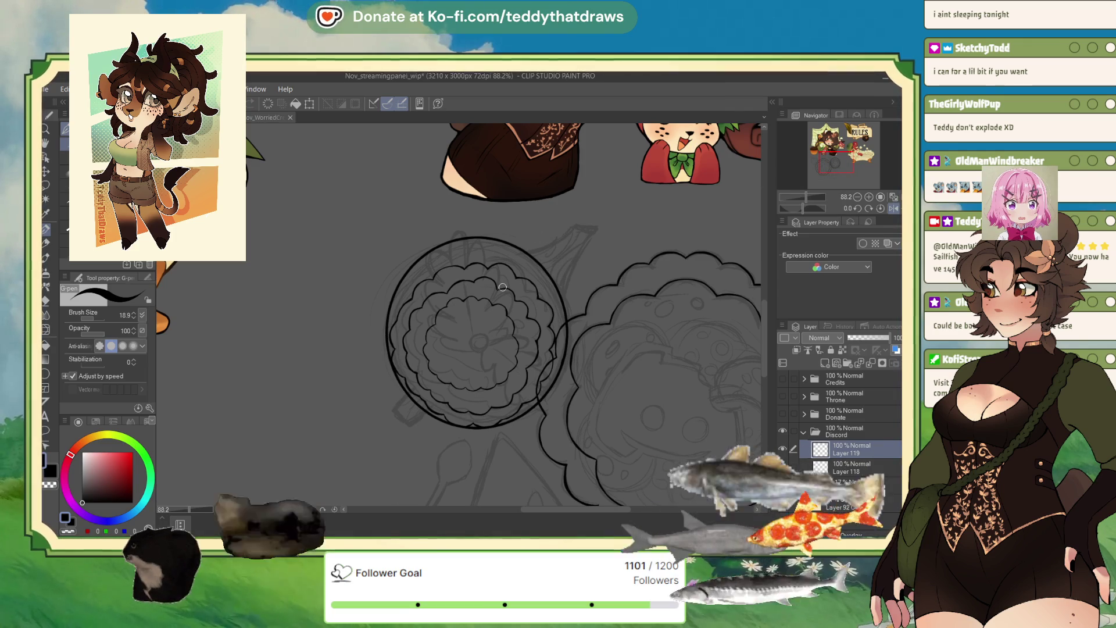
scroll(464, 285, down, 3)
scroll(464, 284, up, 2)
scroll(608, 173, up, 2)
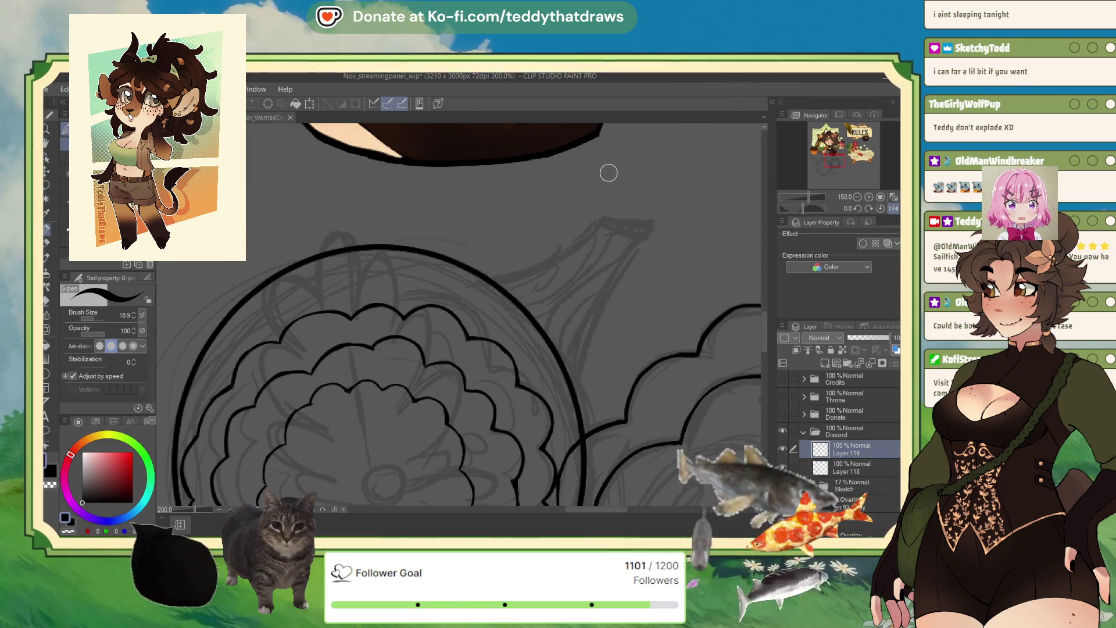
- Ink the pointed leaf with its inner curl and thicken its edges down to the tip
mouse_move(491, 280)
mouse_down()
mouse_move(598, 225)
mouse_move(574, 396)
mouse_up()
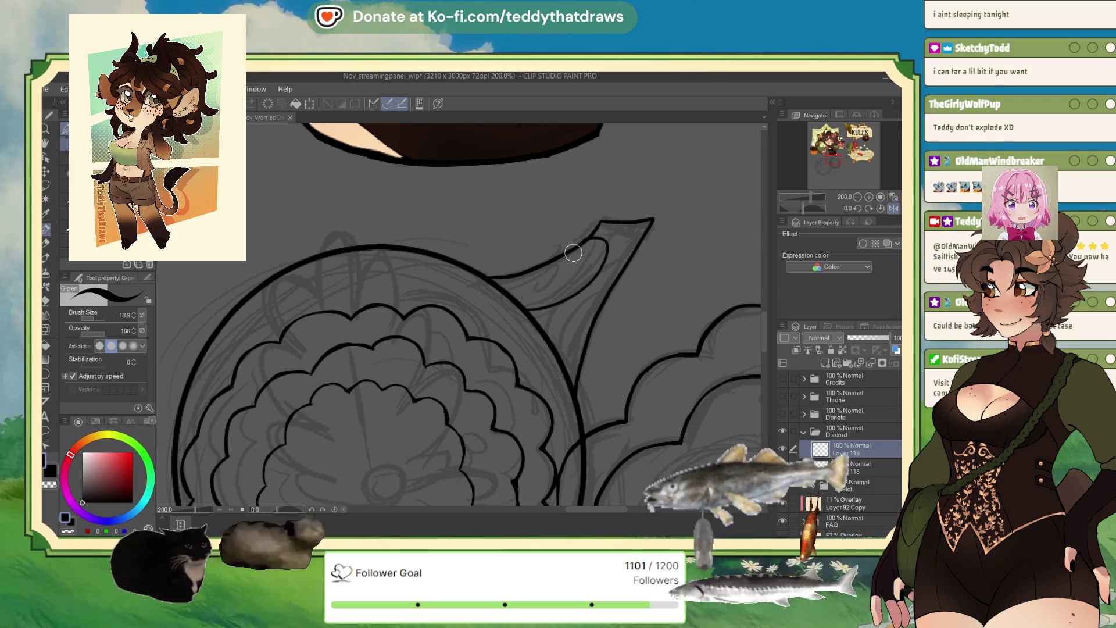
drag(533, 278, 565, 273)
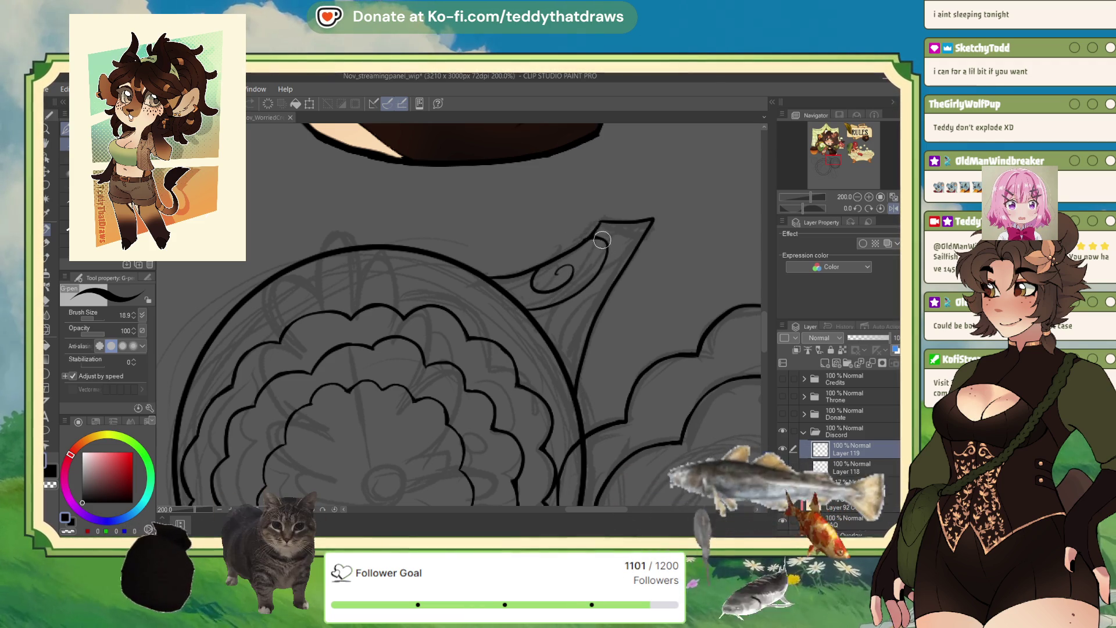
mouse_move(532, 278)
mouse_down()
mouse_move(560, 303)
mouse_move(611, 248)
mouse_move(555, 344)
mouse_up()
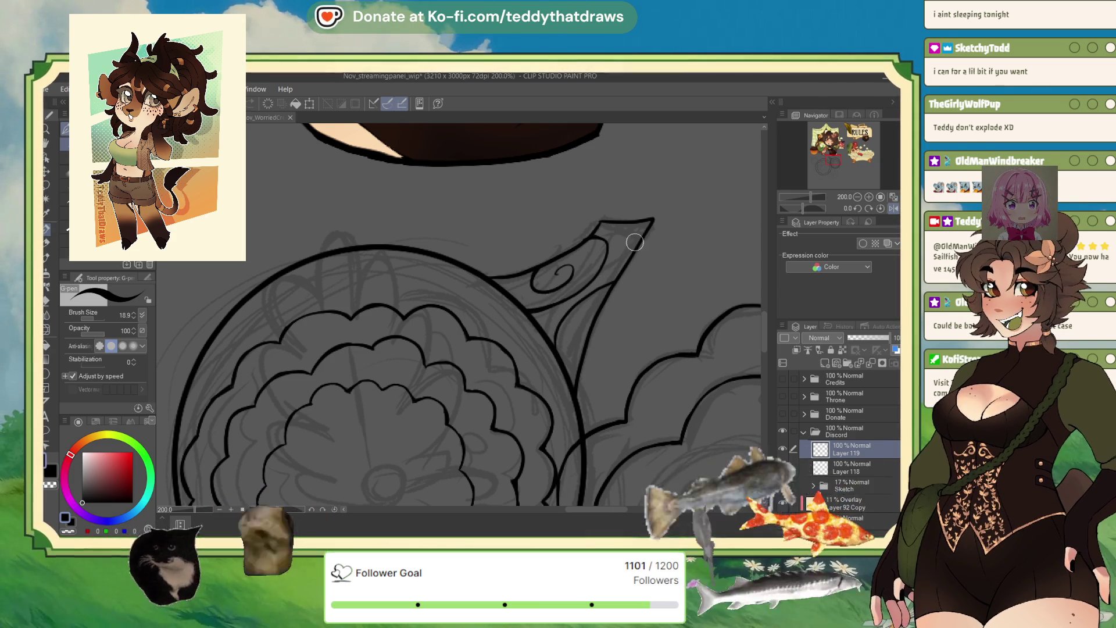
drag(600, 222, 649, 220)
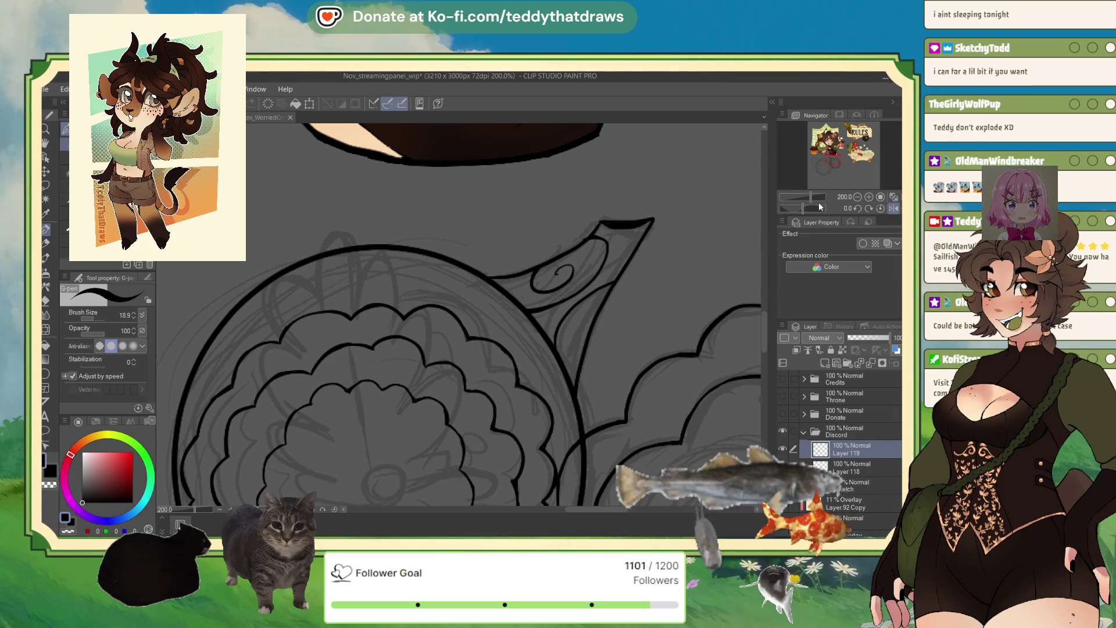
drag(821, 207, 819, 203)
scroll(510, 268, down, 3)
drag(469, 417, 447, 457)
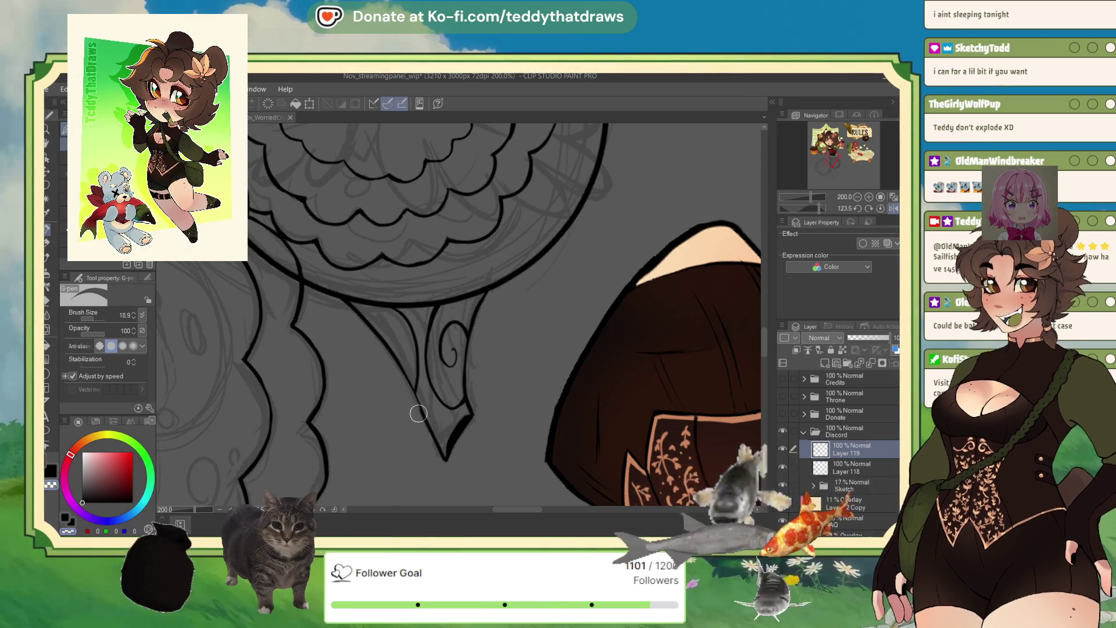
click(93, 479)
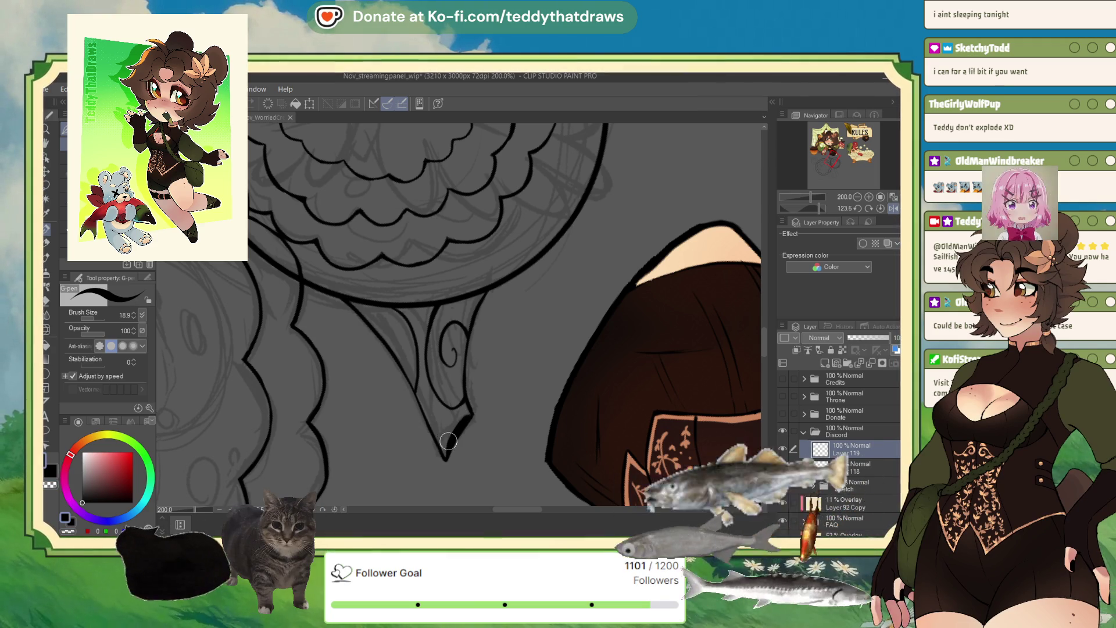
scroll(443, 398, down, 5)
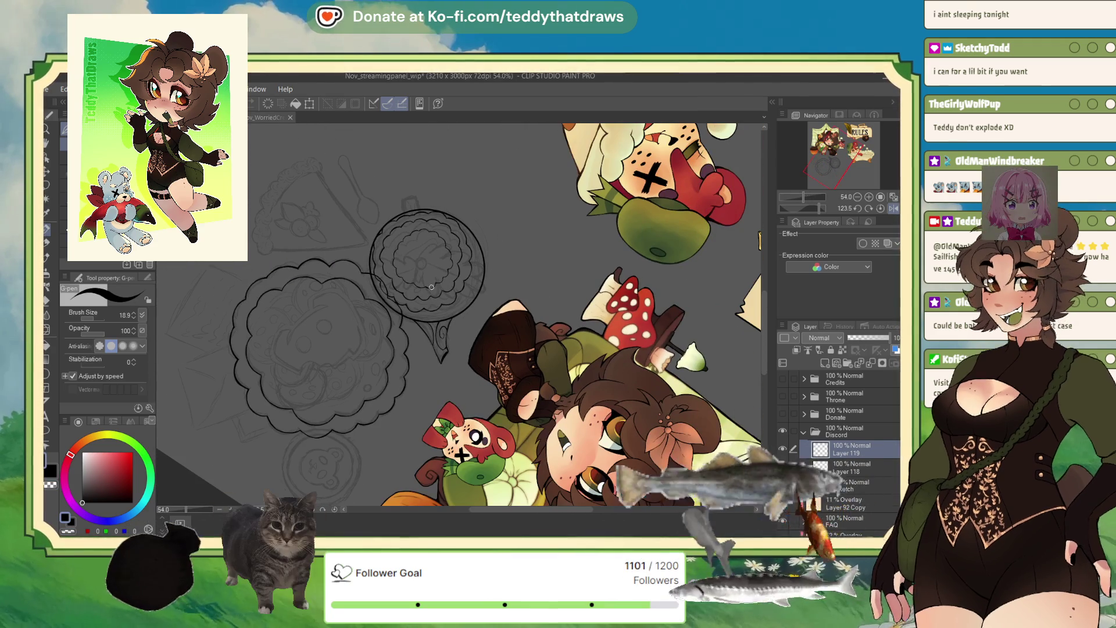
scroll(409, 176, up, 3)
scroll(409, 176, up, 2)
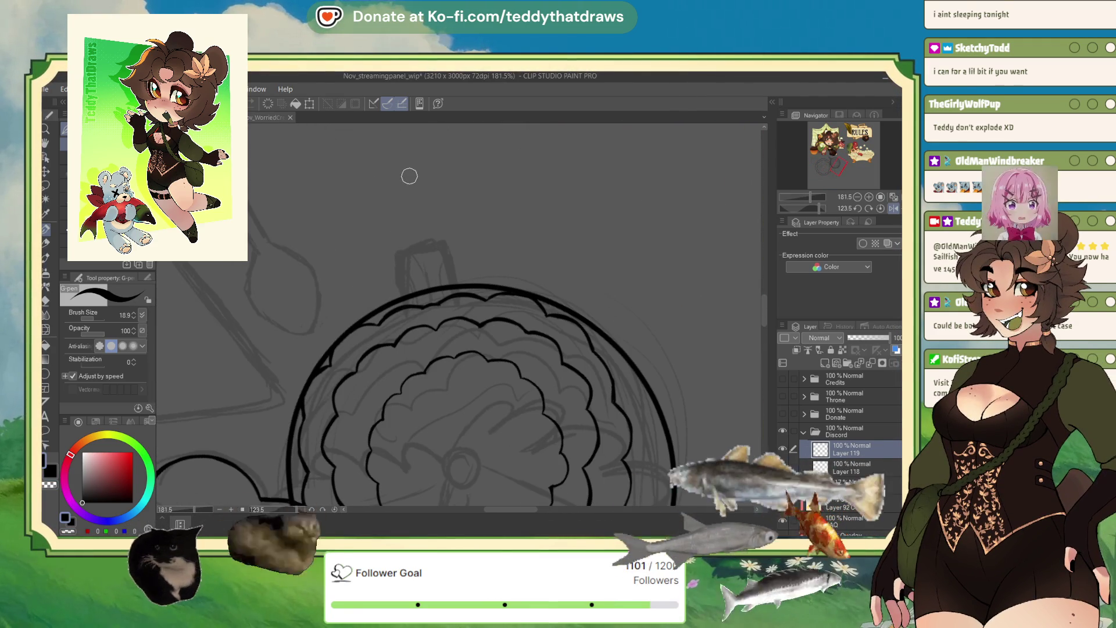
- Draw a short stem atop the scalloped circle, redoing the first attempt
mouse_move(402, 290)
mouse_down()
mouse_move(409, 231)
mouse_move(459, 285)
mouse_up()
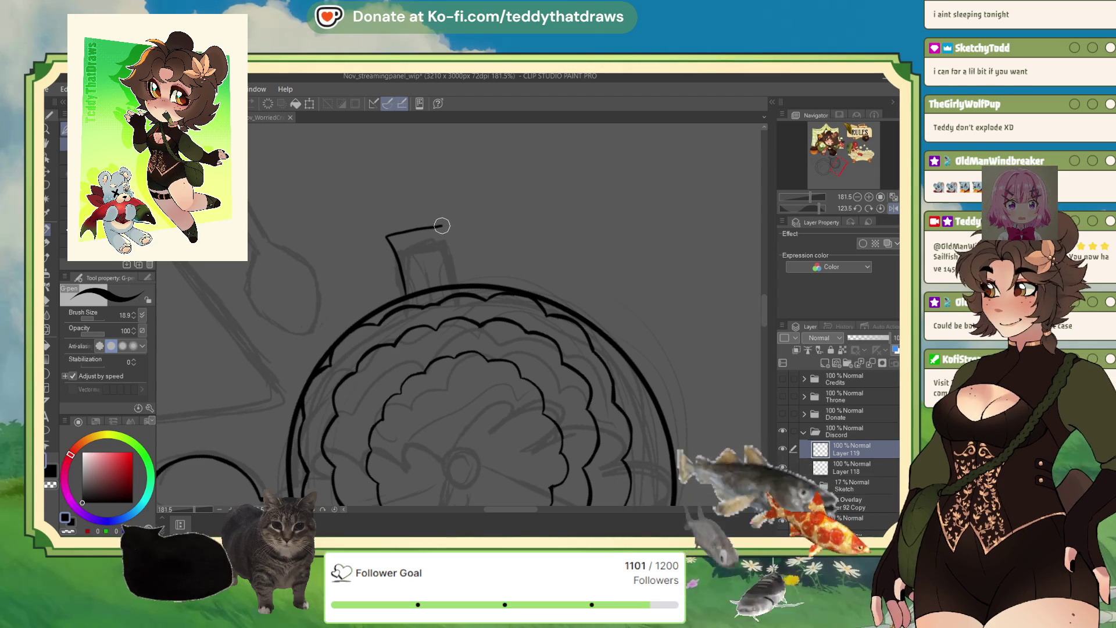
key(ctrl+z)
key(ctrl+z)
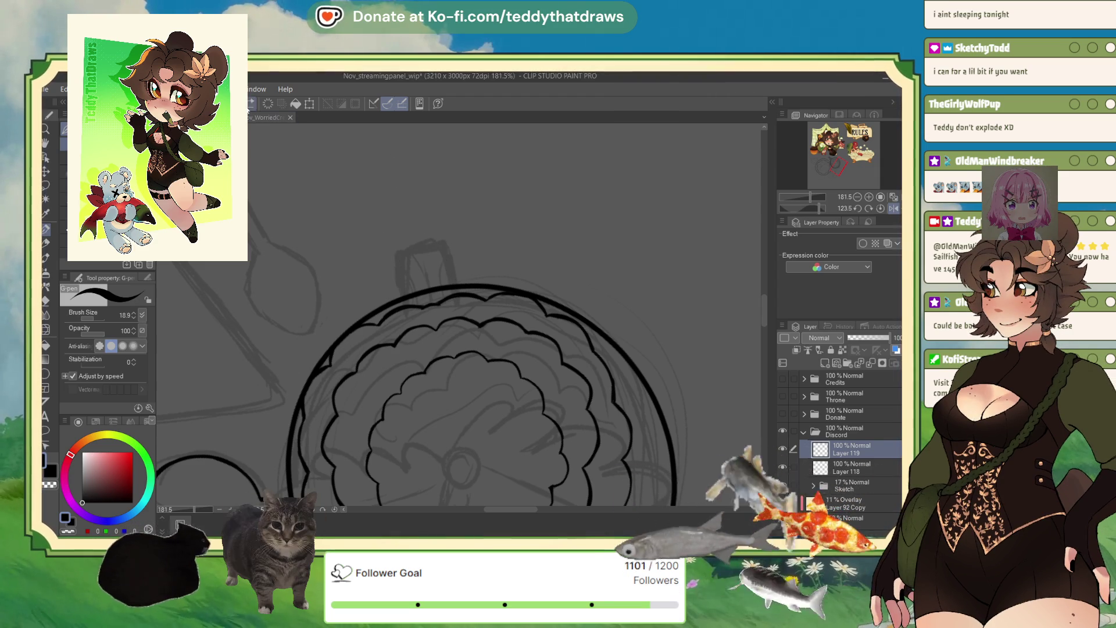
drag(402, 292, 440, 244)
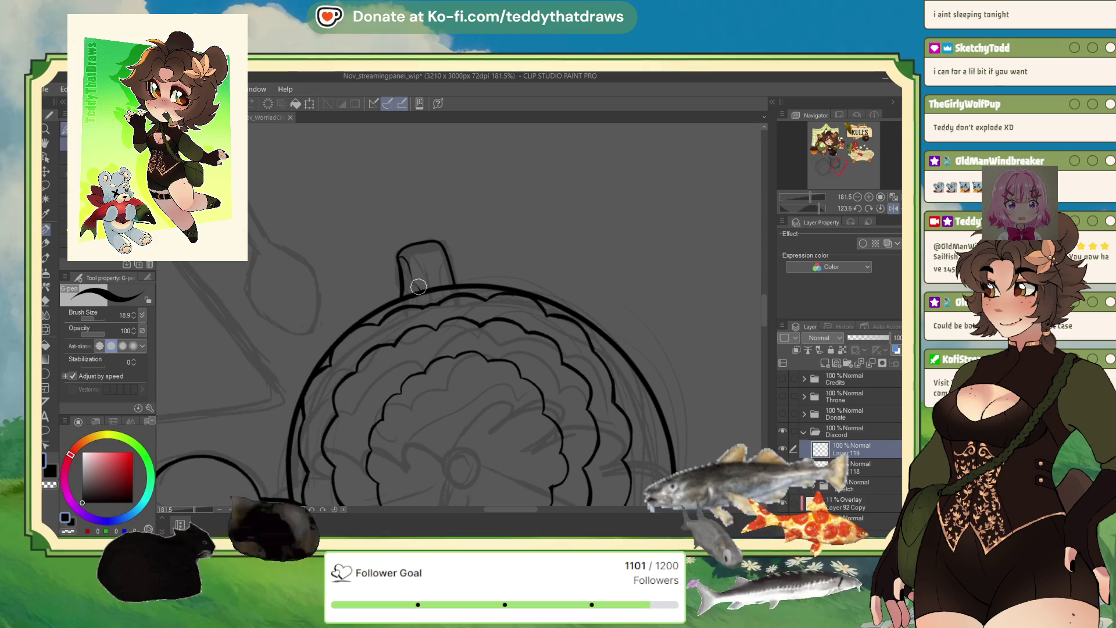
drag(432, 265, 435, 283)
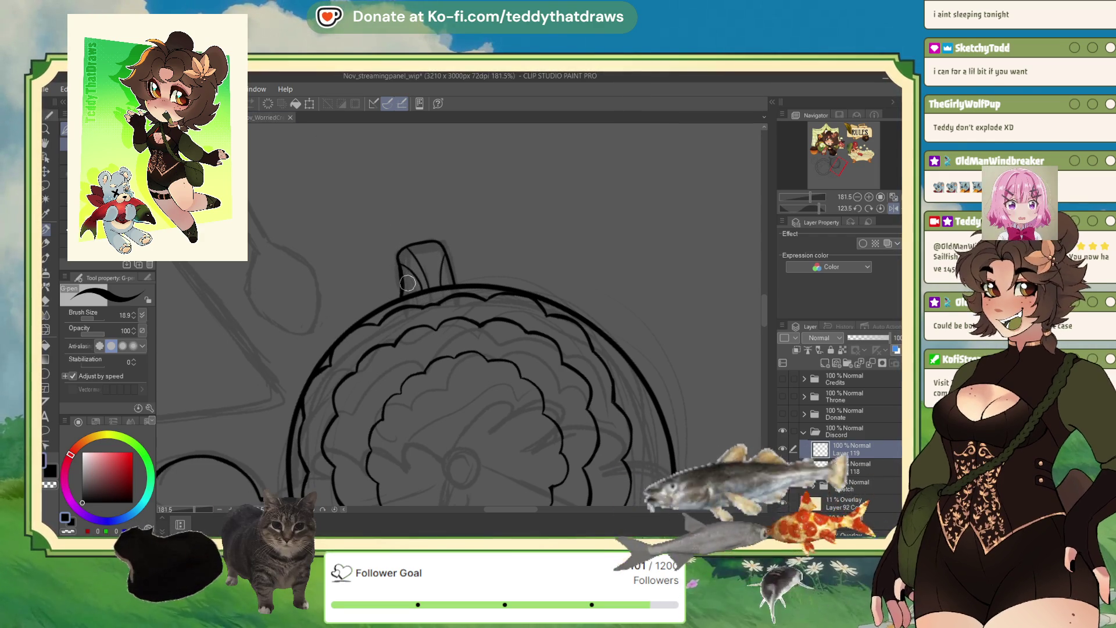
scroll(414, 292, down, 2)
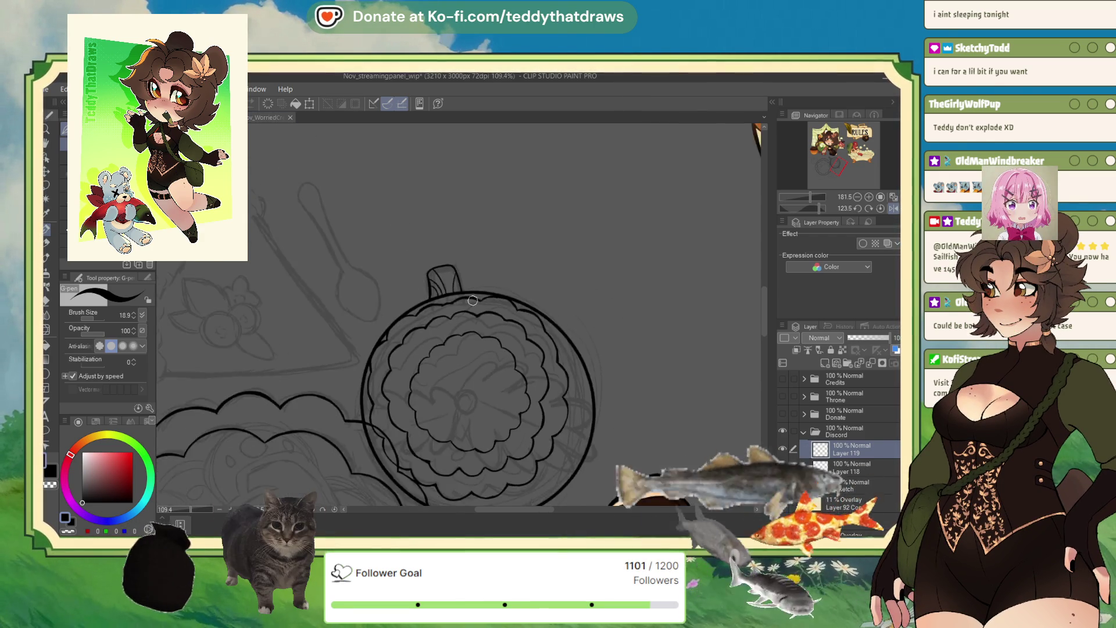
scroll(436, 323, down, 3)
scroll(462, 358, down, 3)
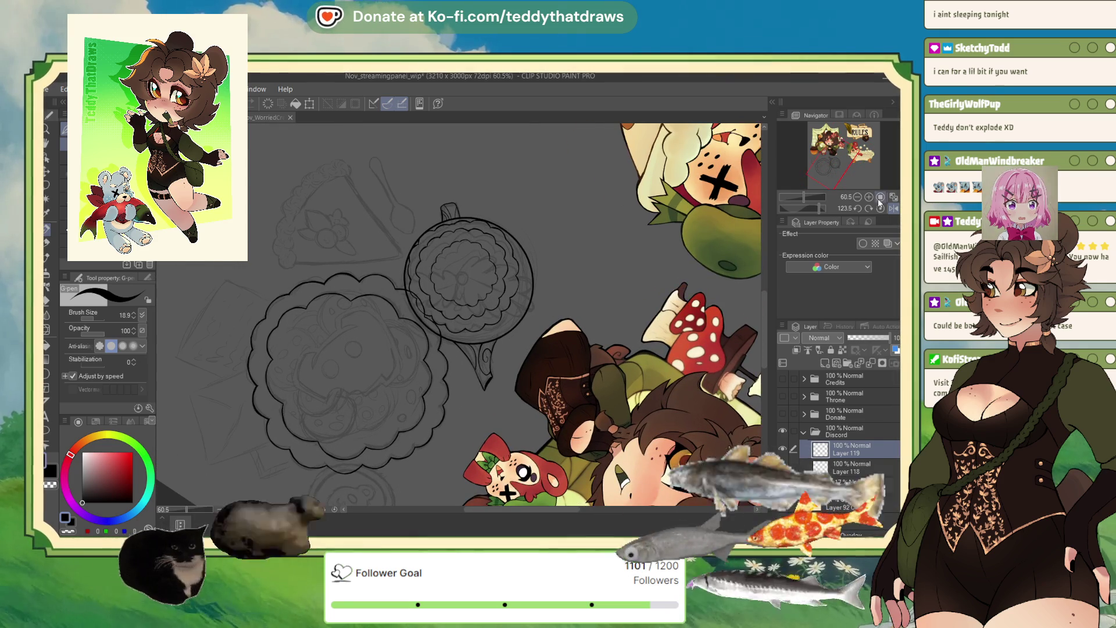
- Straighten the canvas, add a new raster layer and hide Layer 119's teacup inks
click(893, 209)
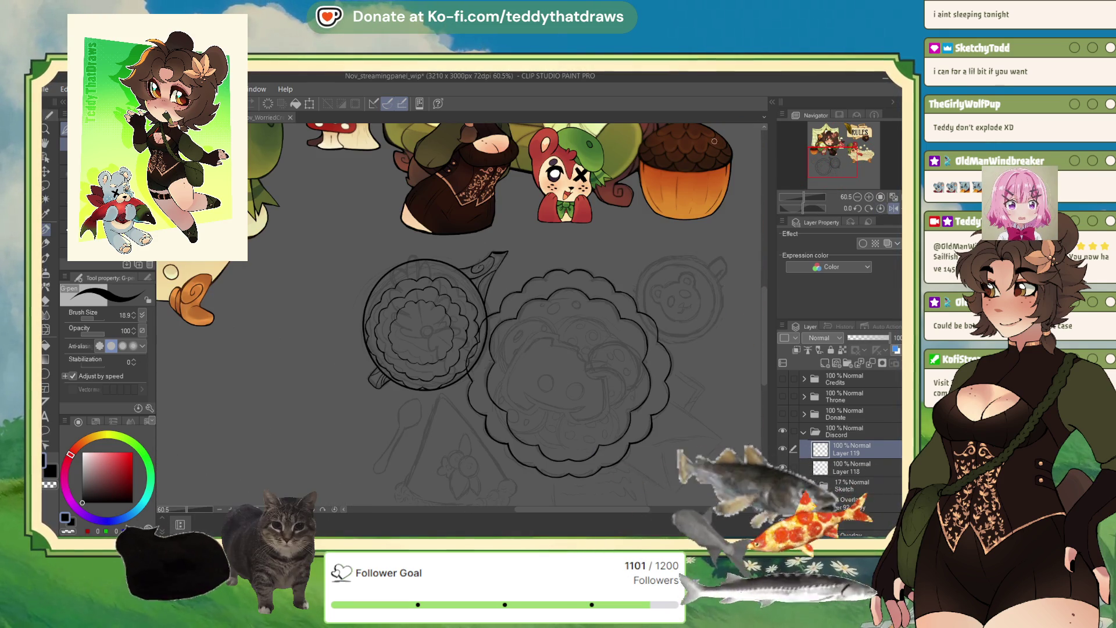
scroll(504, 328, down, 2)
scroll(504, 329, down, 1)
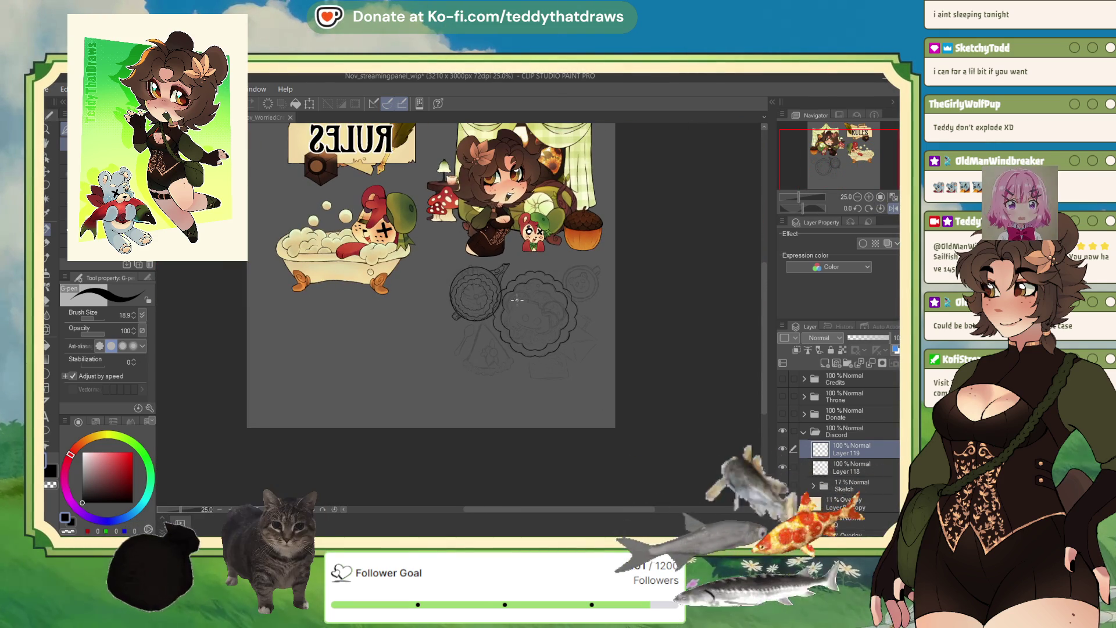
scroll(493, 332, up, 1)
scroll(481, 335, up, 1)
scroll(481, 336, up, 1)
scroll(481, 336, up, 1)
scroll(481, 336, up, 1)
click(825, 363)
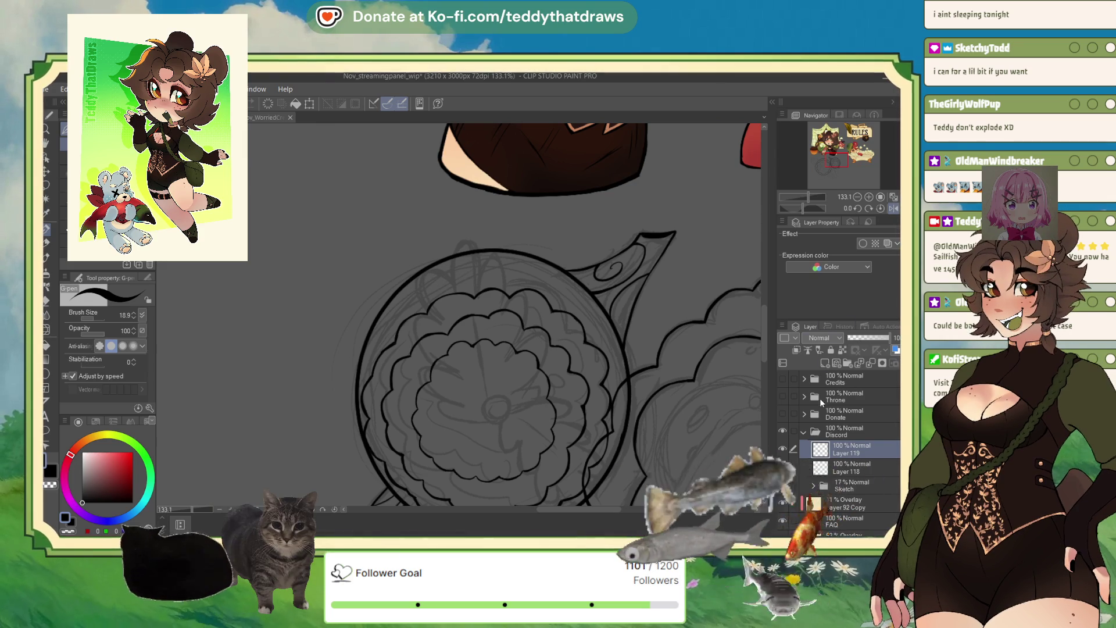
click(782, 466)
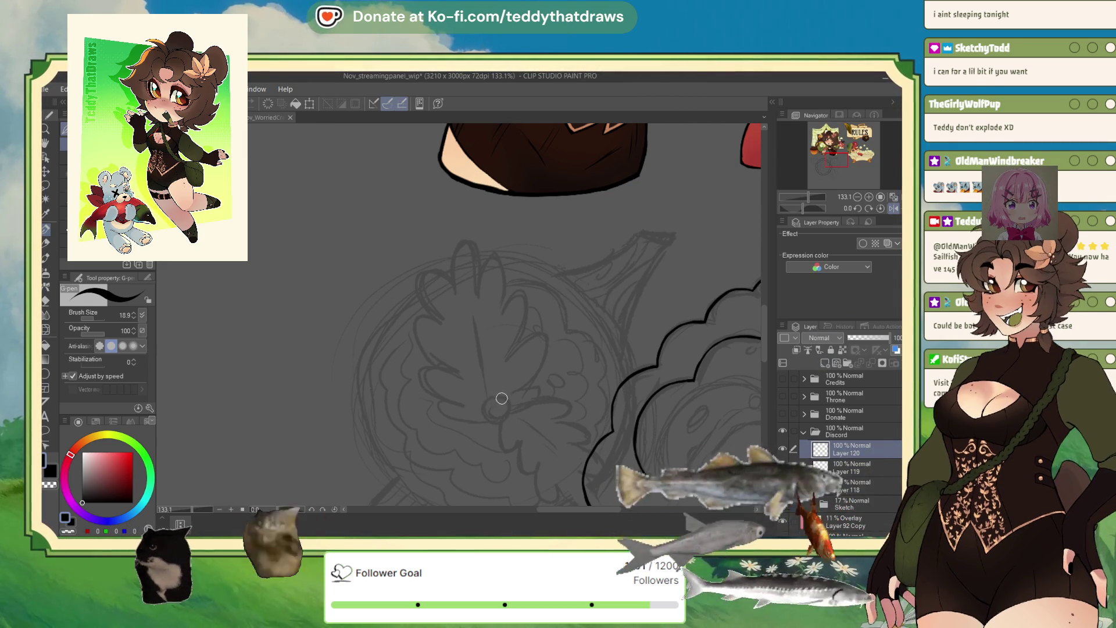
- Ink the small round centre and first scalloped lobes, then mirror the canvas horizontally
drag(494, 421, 506, 395)
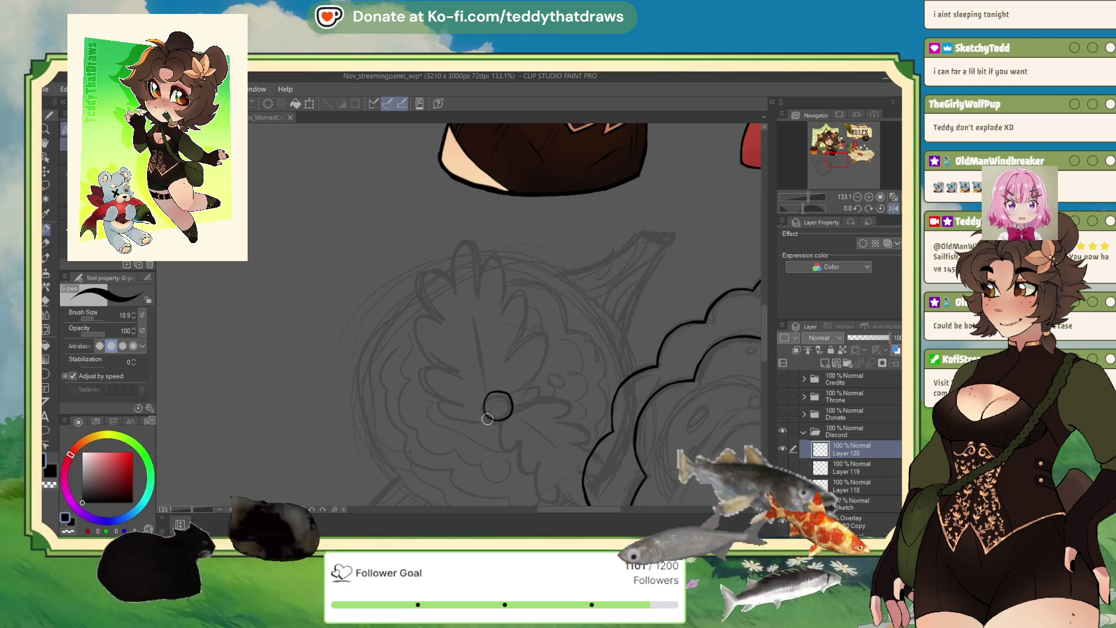
mouse_move(485, 420)
mouse_down()
mouse_move(436, 404)
mouse_move(445, 367)
mouse_move(433, 323)
mouse_up()
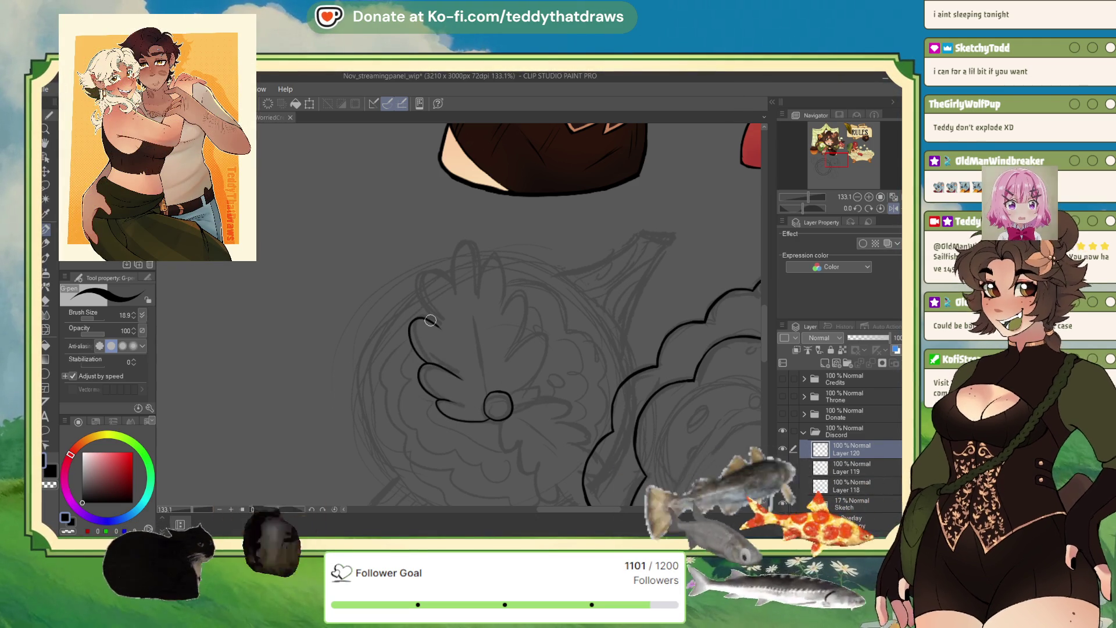
mouse_move(410, 321)
mouse_down()
mouse_move(450, 288)
mouse_move(447, 246)
mouse_up()
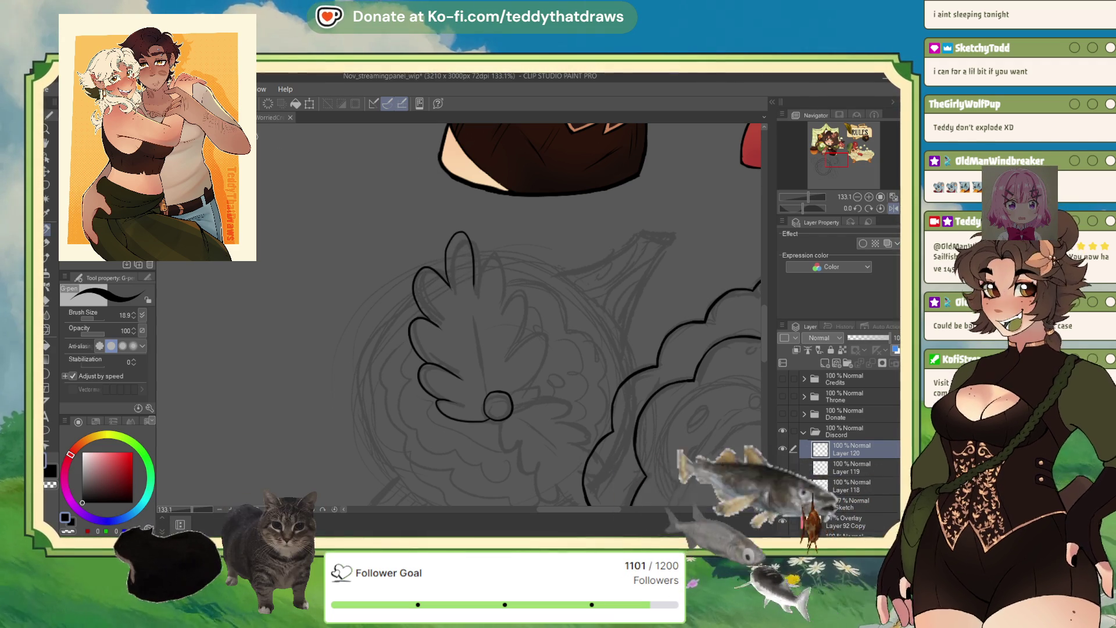
key(ctrl+z)
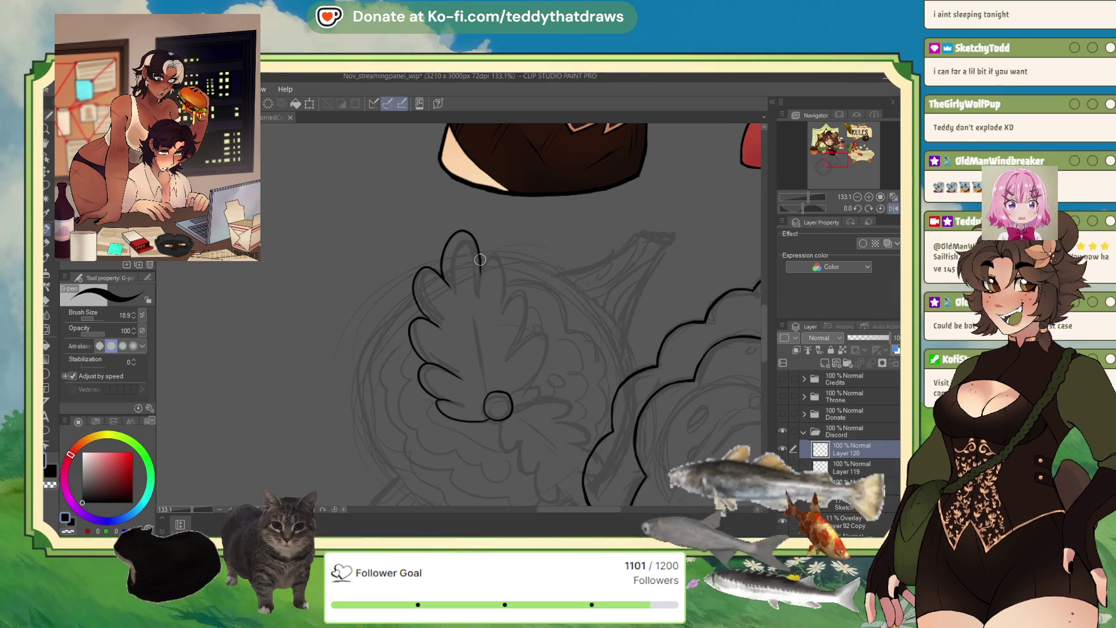
mouse_move(479, 272)
mouse_down()
mouse_move(487, 248)
mouse_move(508, 262)
mouse_move(506, 293)
mouse_up()
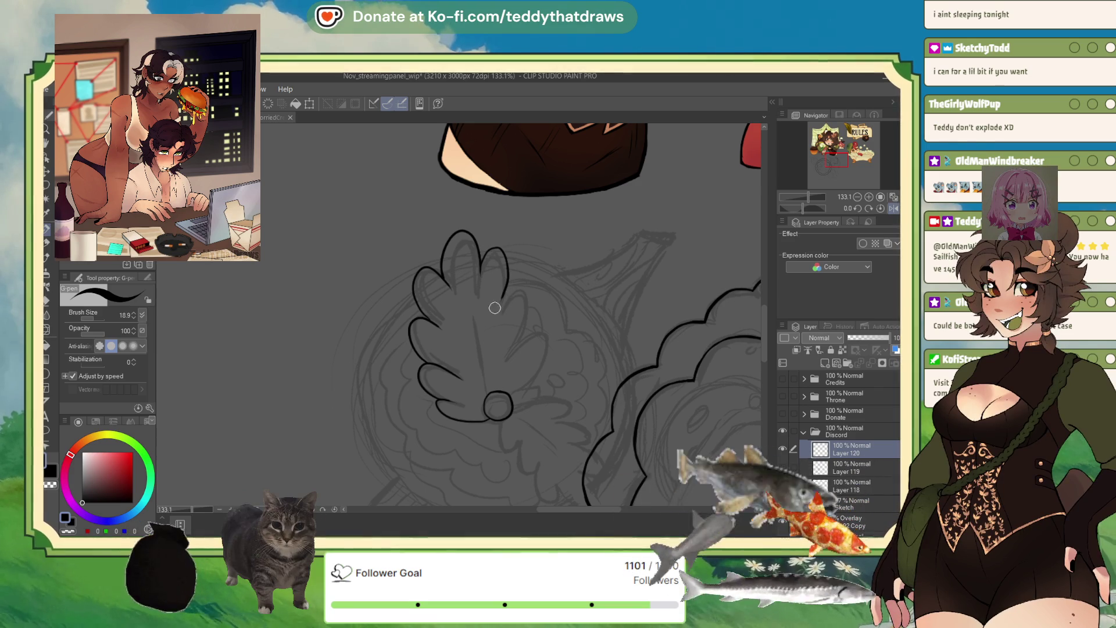
click(891, 209)
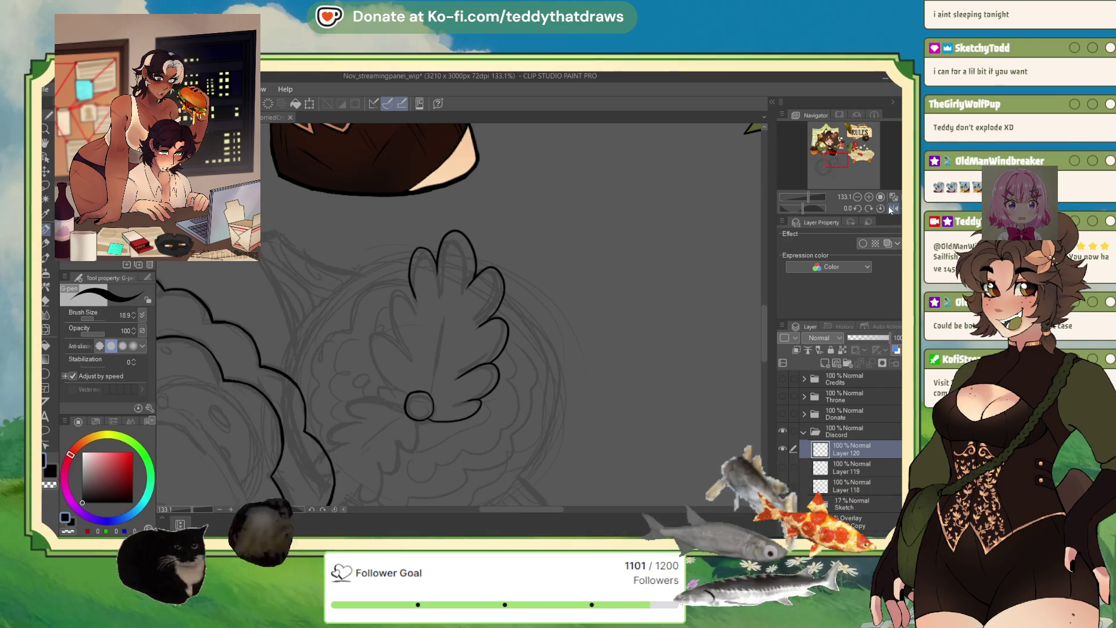
- Finish the last petal lobe and draw a vein up the petal's centre
drag(408, 352, 384, 297)
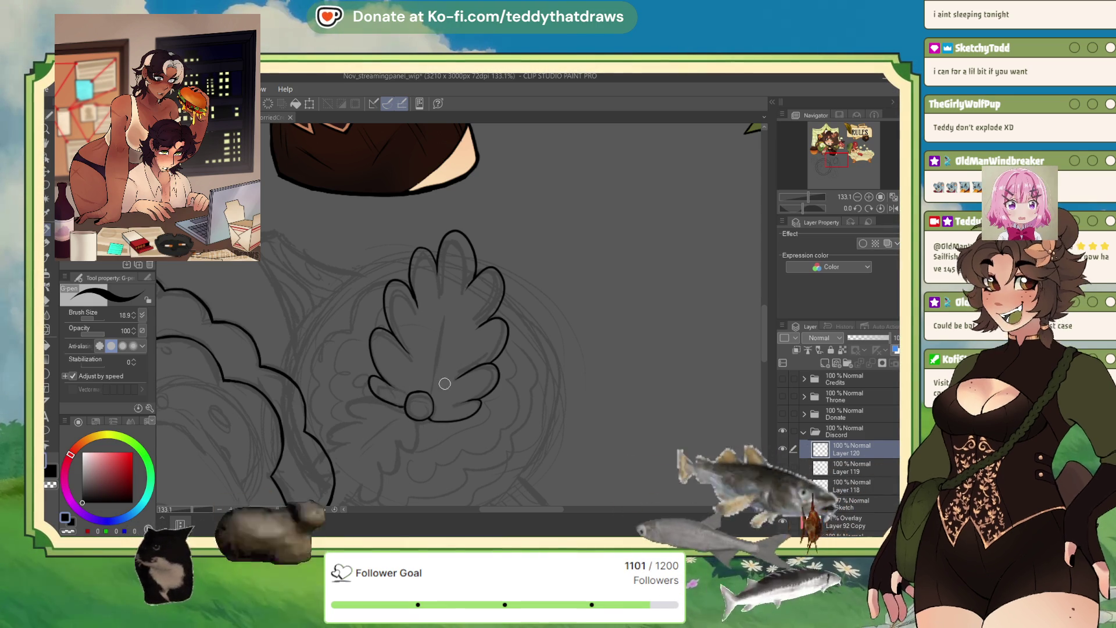
drag(803, 207, 820, 210)
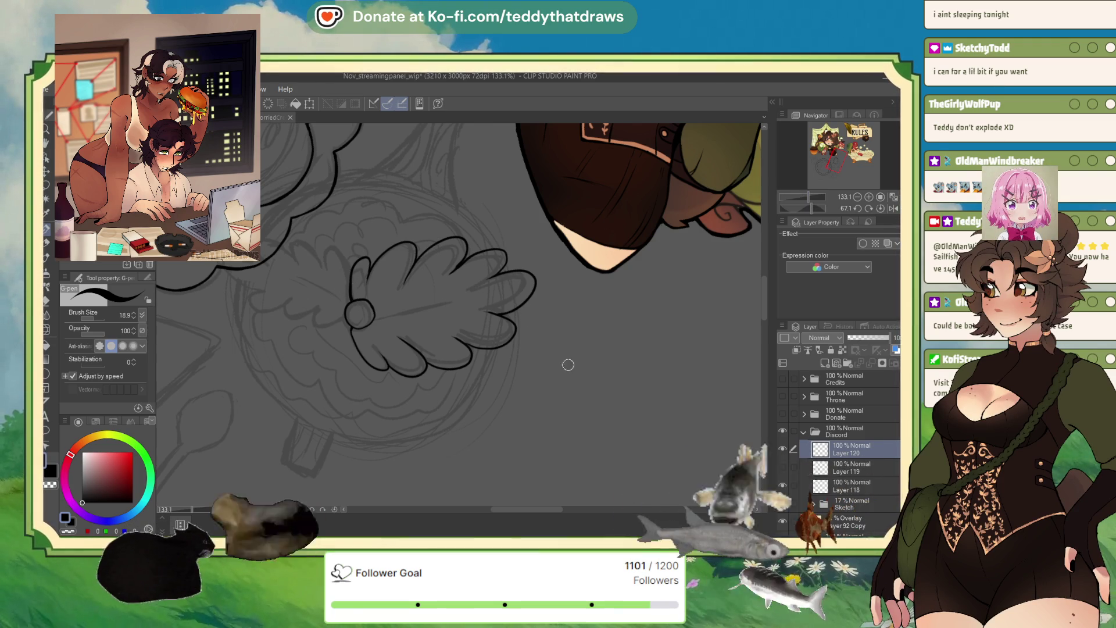
drag(563, 359, 425, 393)
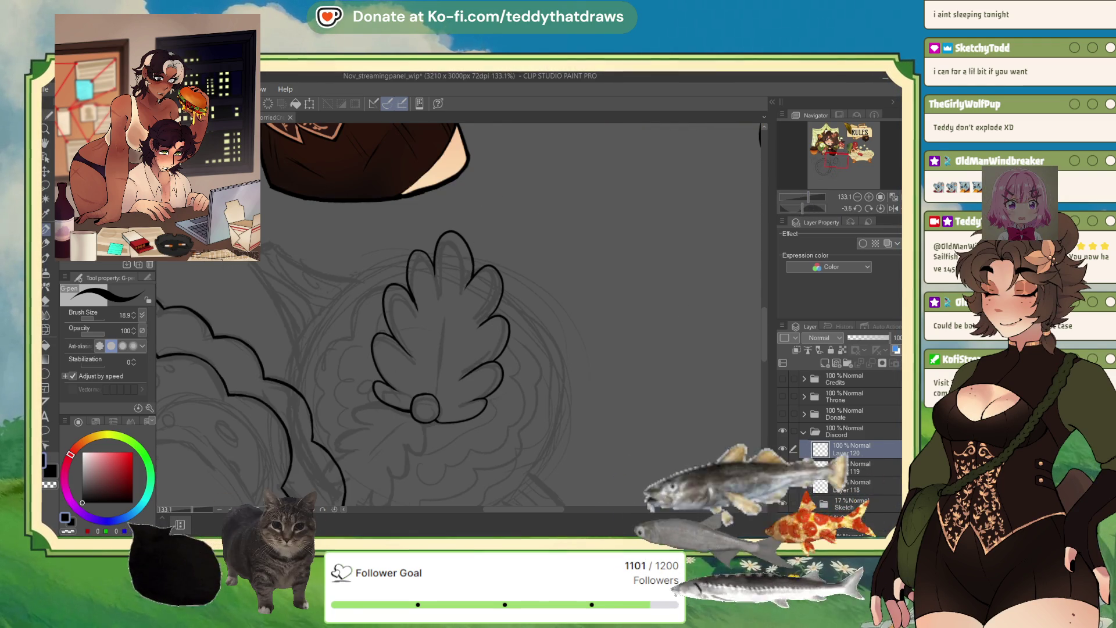
drag(434, 395, 443, 312)
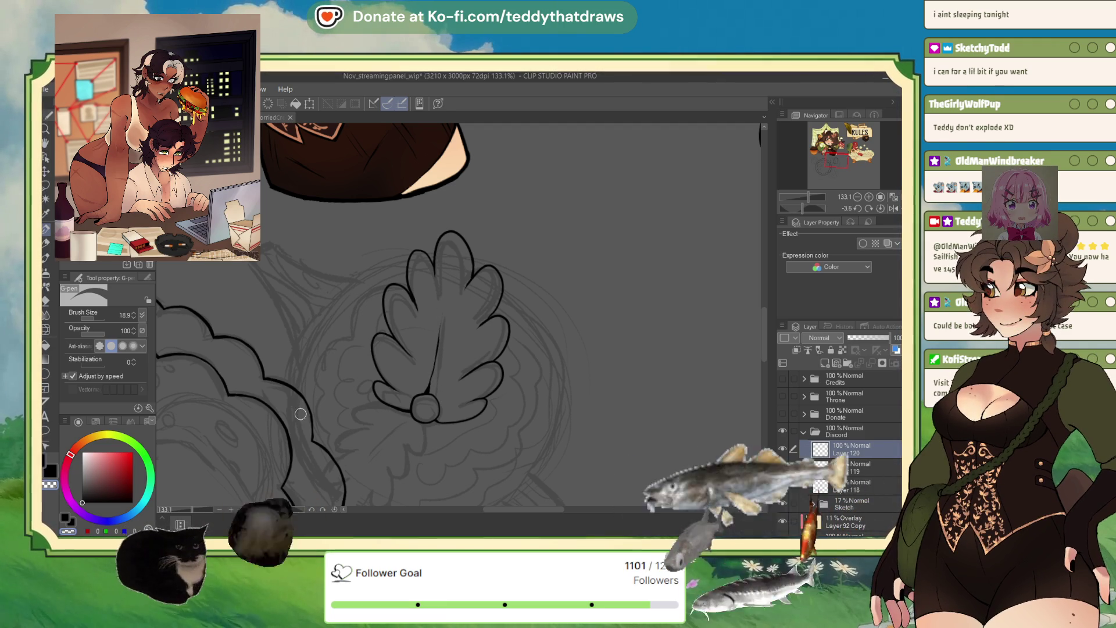
scroll(385, 411, down, 1)
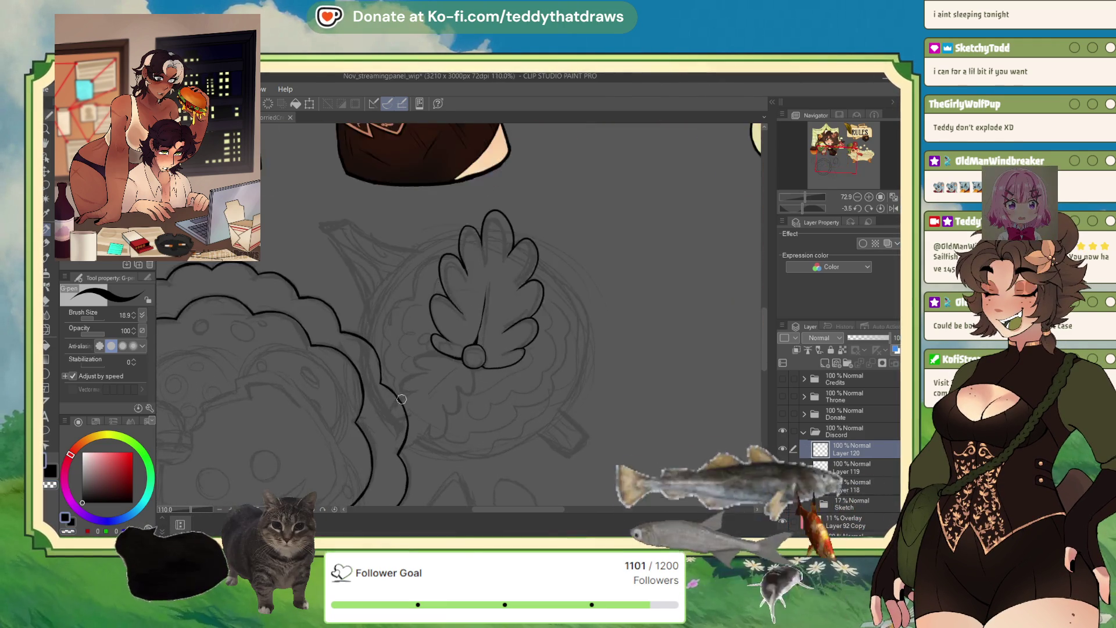
scroll(385, 410, up, 3)
- Ink the opposite petal's lobes outward from the round centre toward the upper left and top
drag(811, 210, 800, 209)
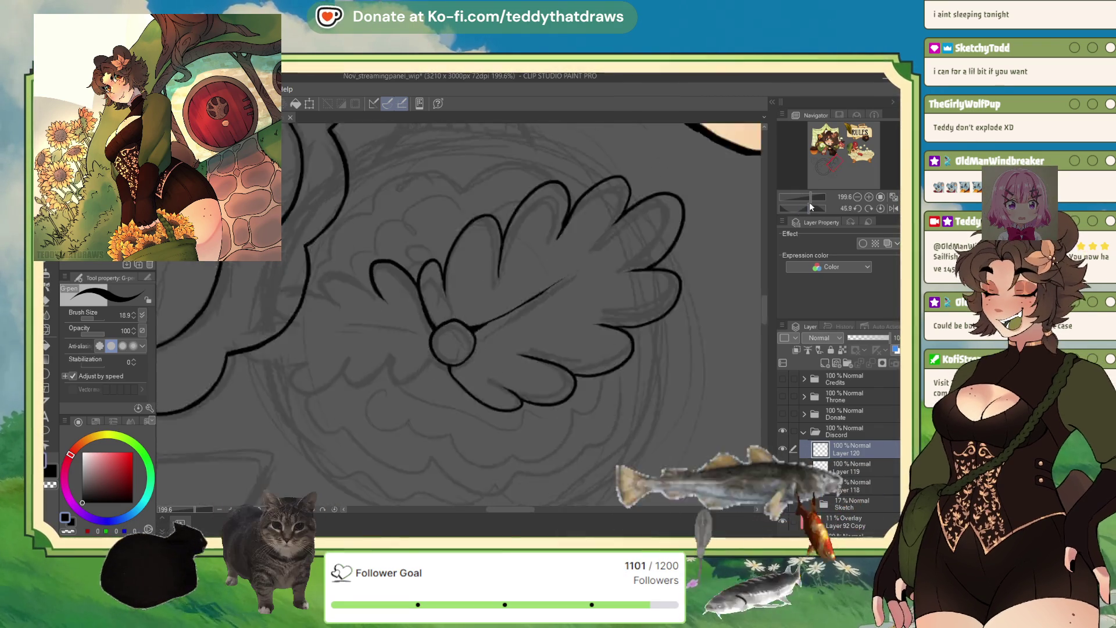
drag(809, 203, 764, 189)
drag(403, 324, 366, 287)
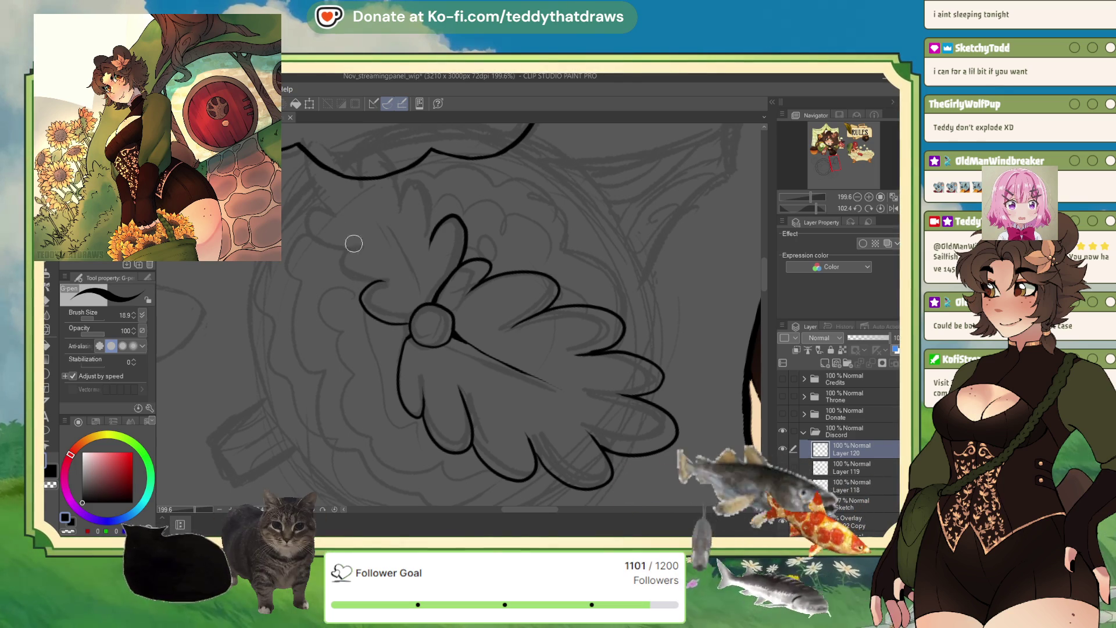
drag(341, 274, 386, 262)
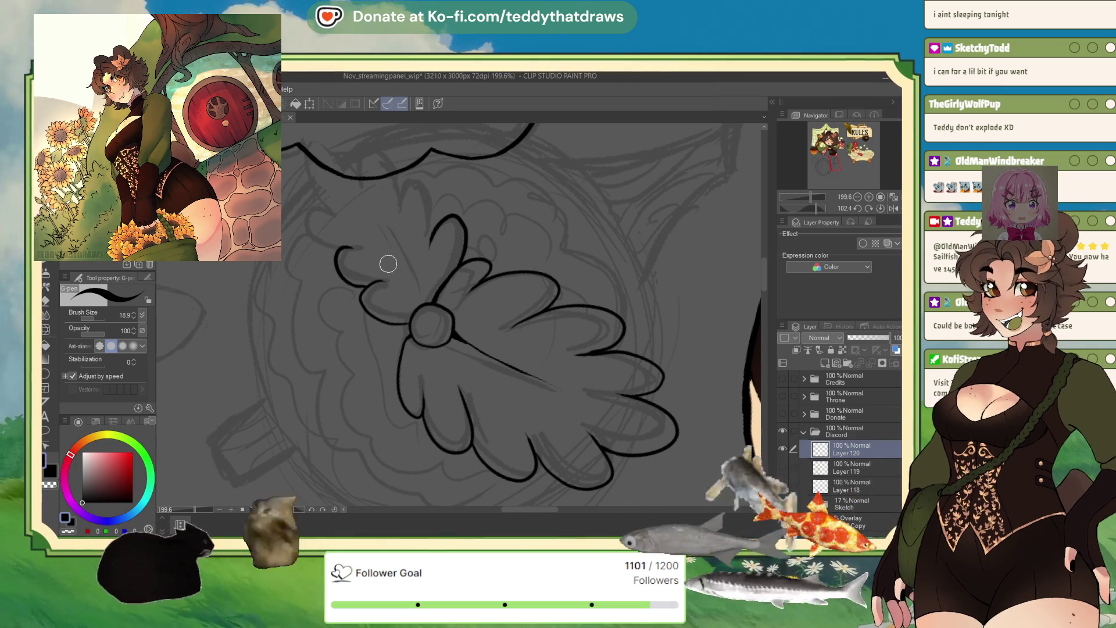
drag(402, 209, 437, 230)
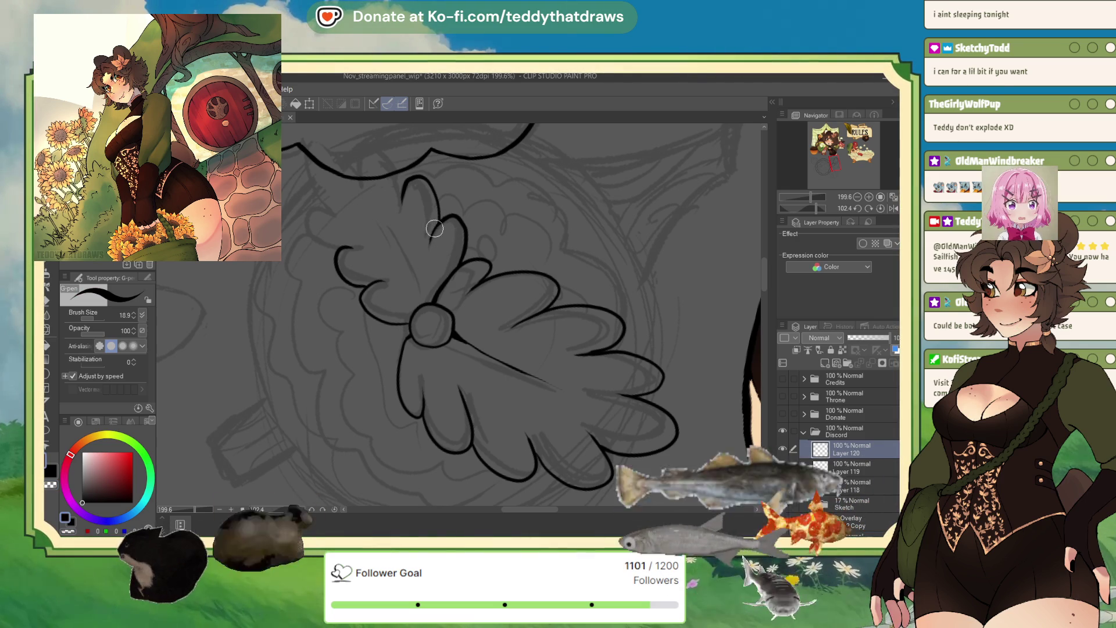
scroll(561, 310, down, 1)
- Ink four new scalloped petal lobe strokes reaching up toward the upper arc with the G-pen
drag(561, 311, 462, 329)
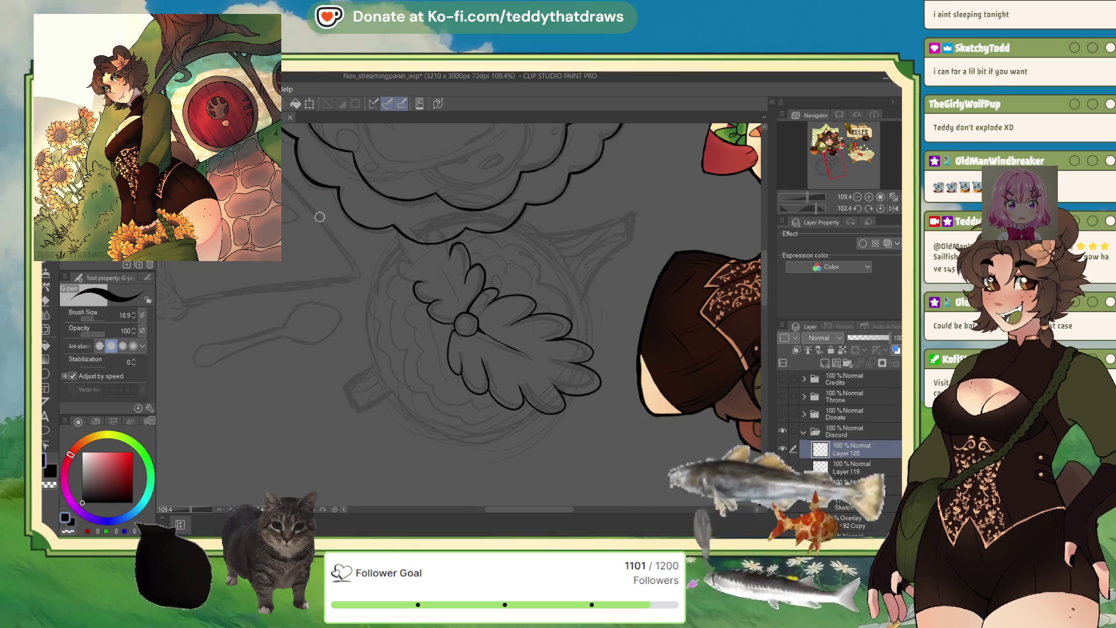
scroll(462, 329, up, 2)
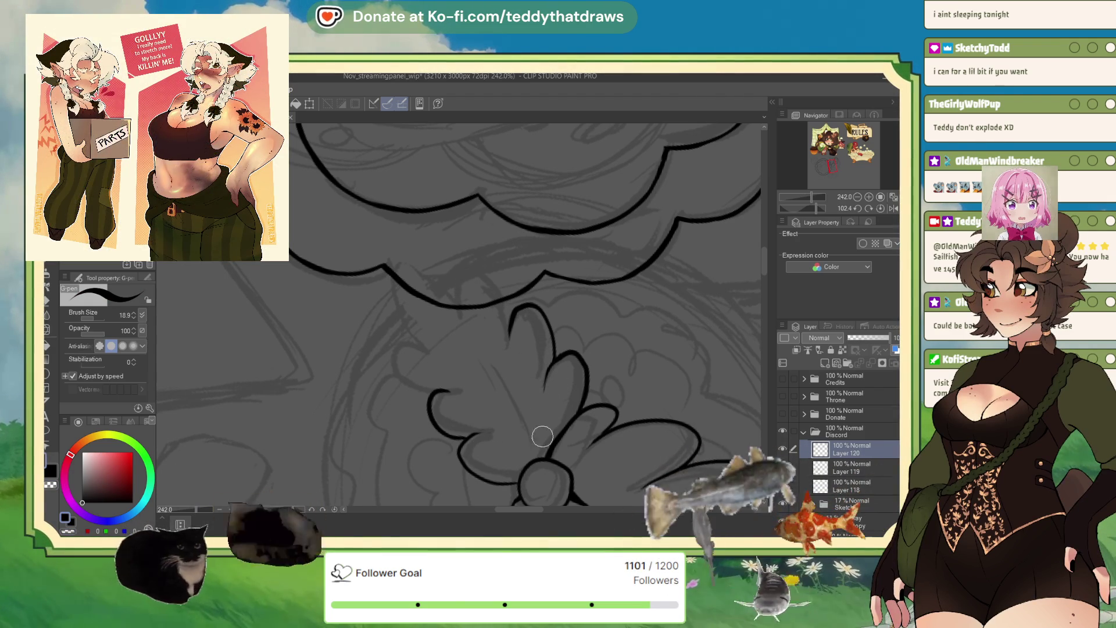
drag(475, 368, 531, 443)
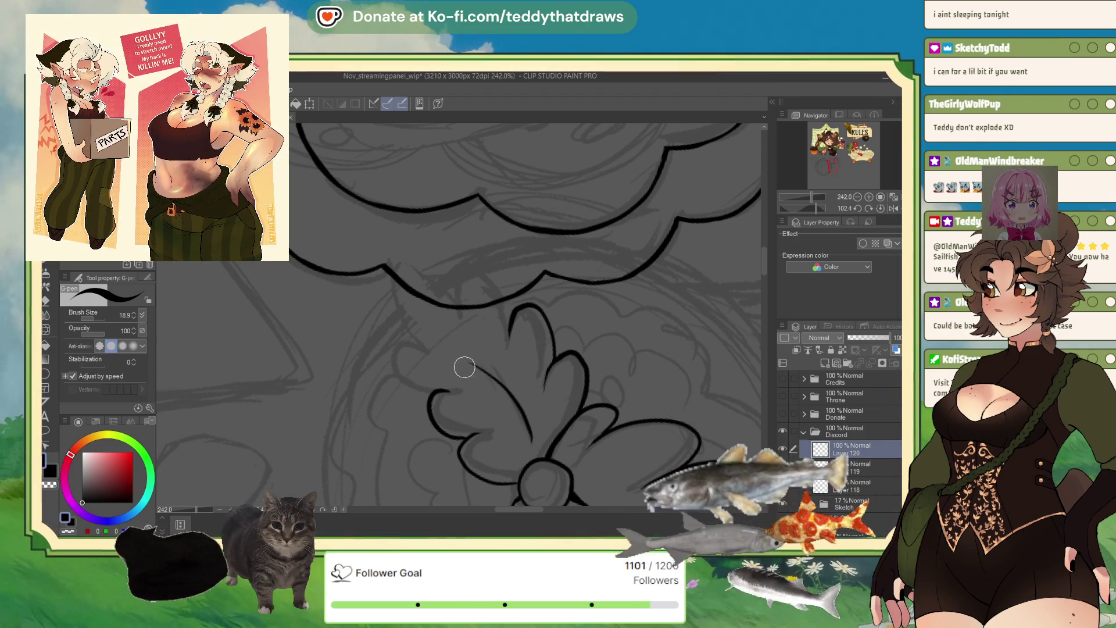
drag(426, 344, 430, 399)
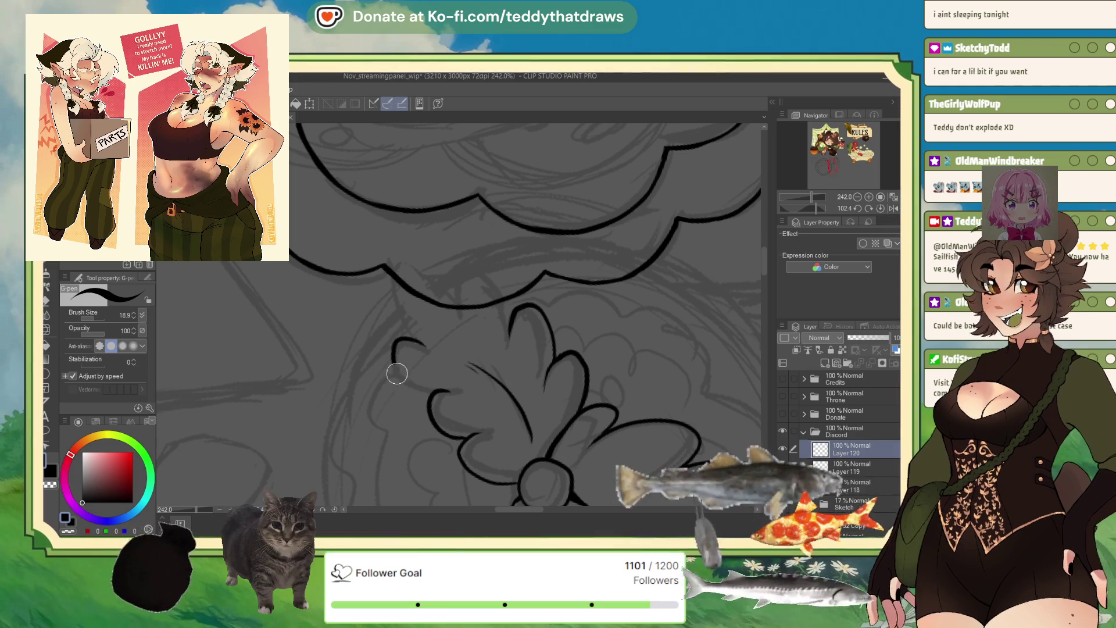
drag(400, 338, 391, 264)
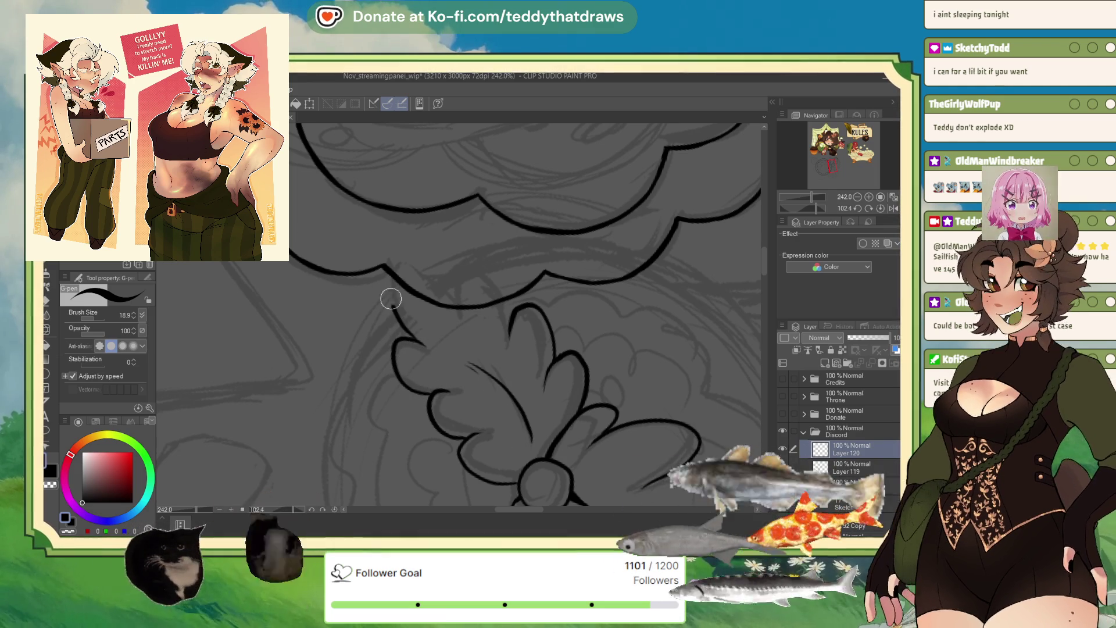
drag(478, 273, 503, 304)
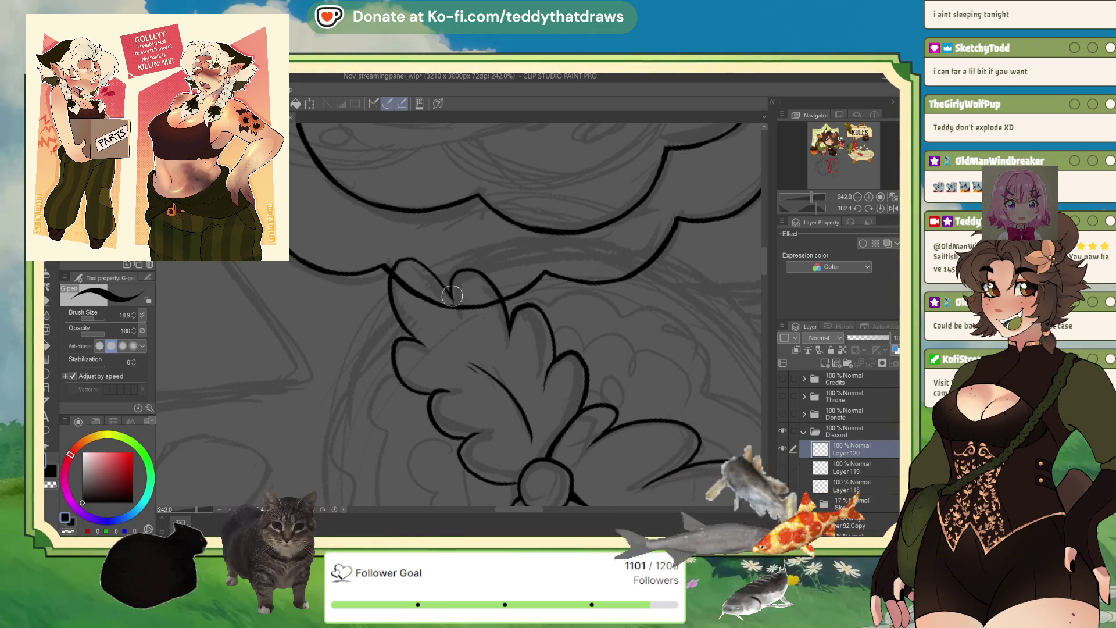
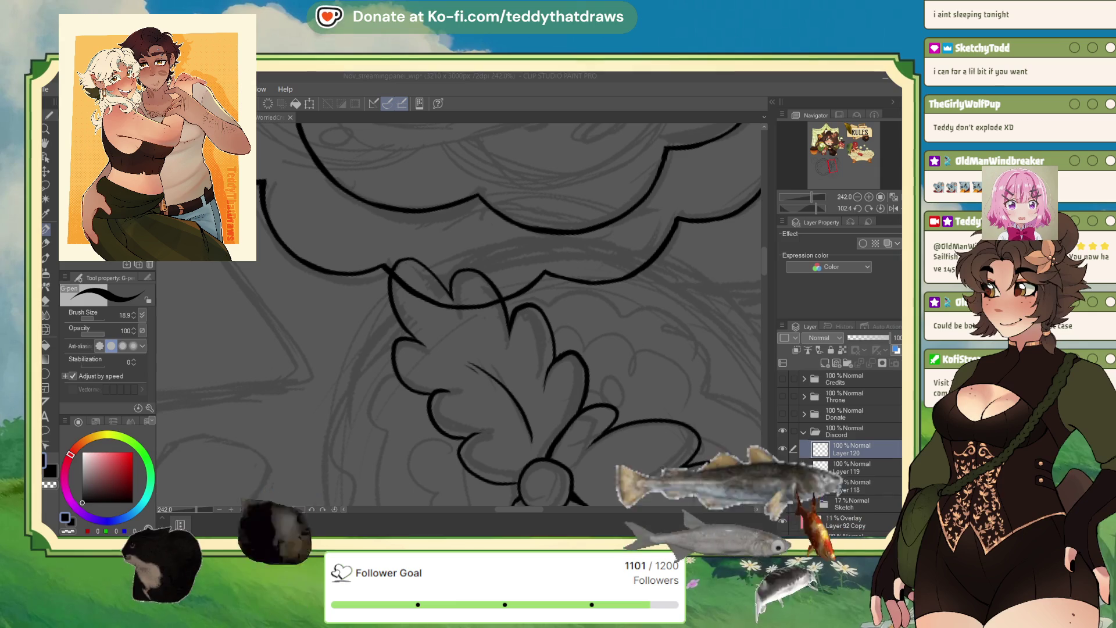
scroll(569, 363, down, 1)
scroll(550, 332, down, 2)
scroll(541, 288, down, 2)
scroll(535, 265, down, 1)
- Flip the canvas view, hide the grey Sketch layer and undo the stray wavy outline
click(884, 209)
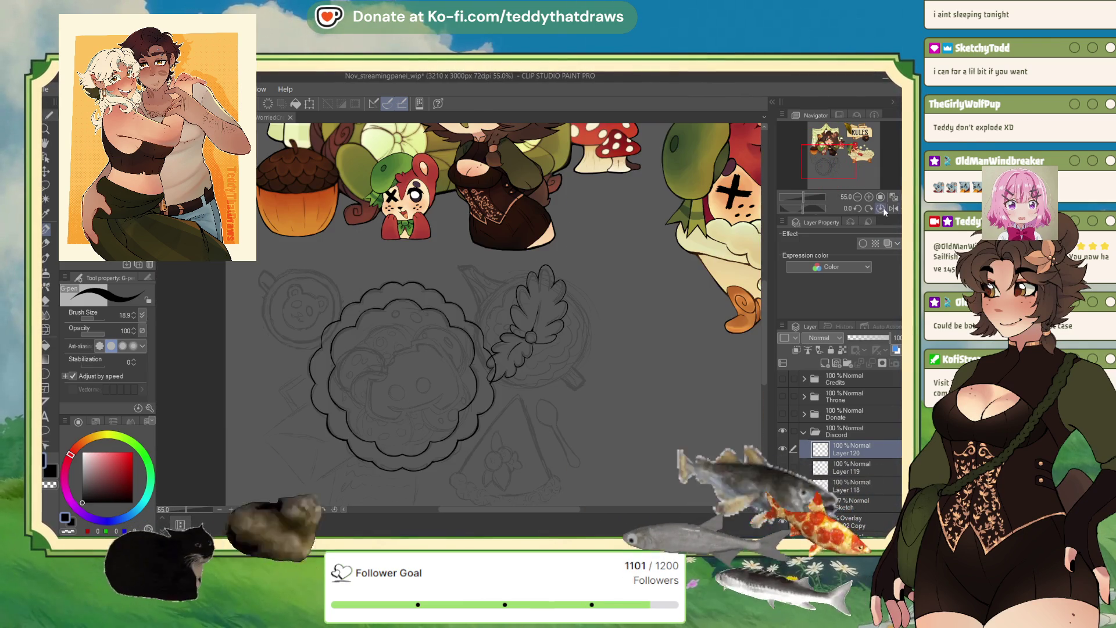
click(886, 210)
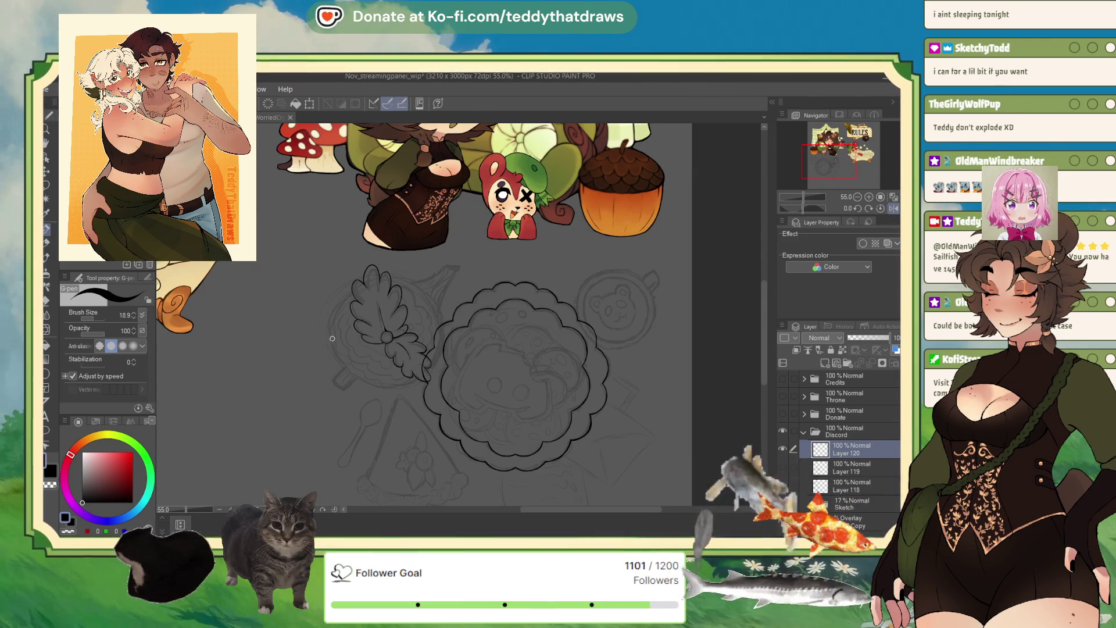
scroll(331, 337, up, 2)
click(784, 504)
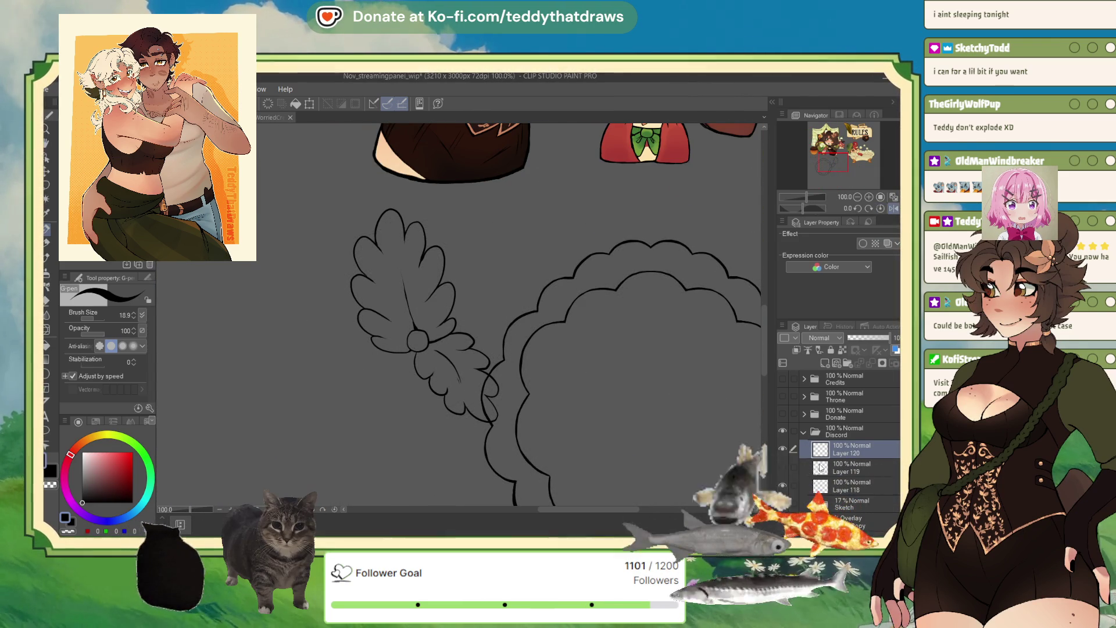
key(ctrl+z)
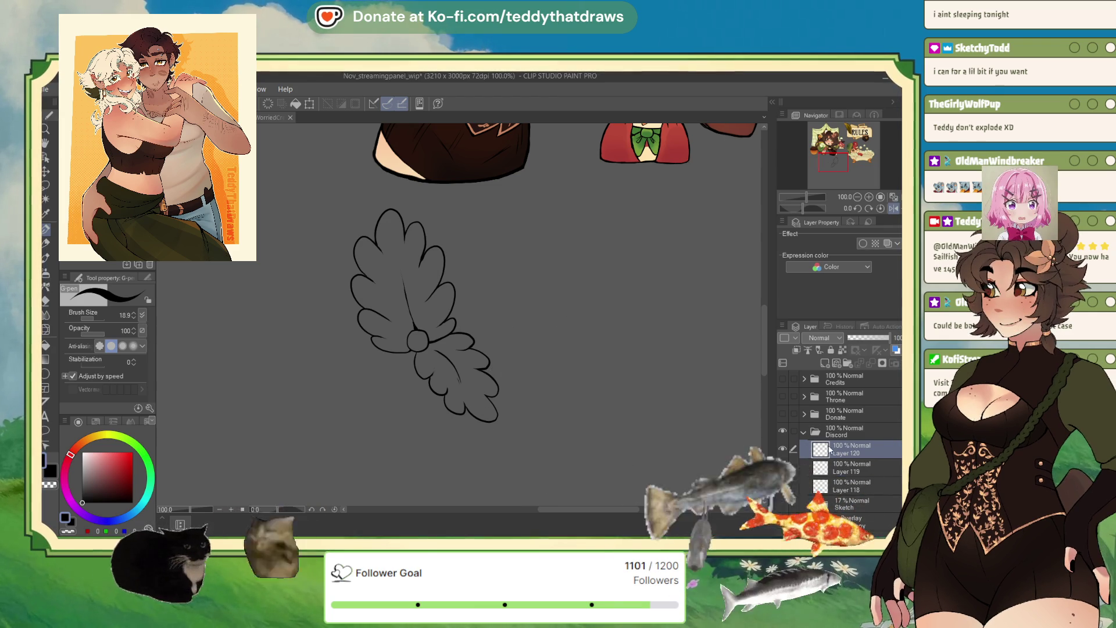
- Auto-select the upper and lower leaf shapes of the lid
key(w)
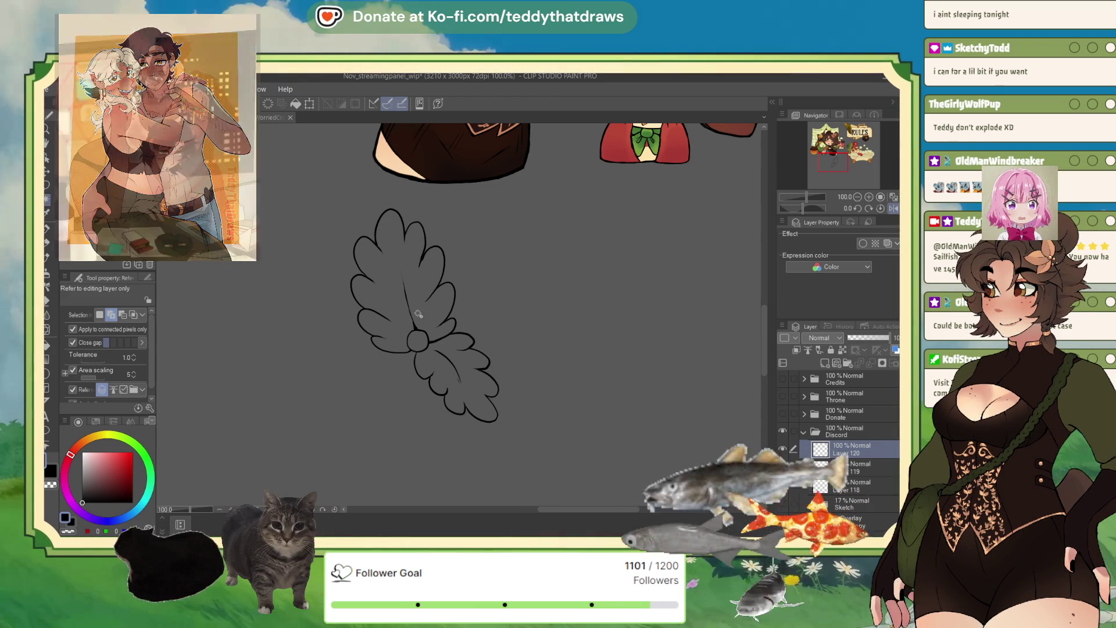
click(447, 345)
shift+click(460, 349)
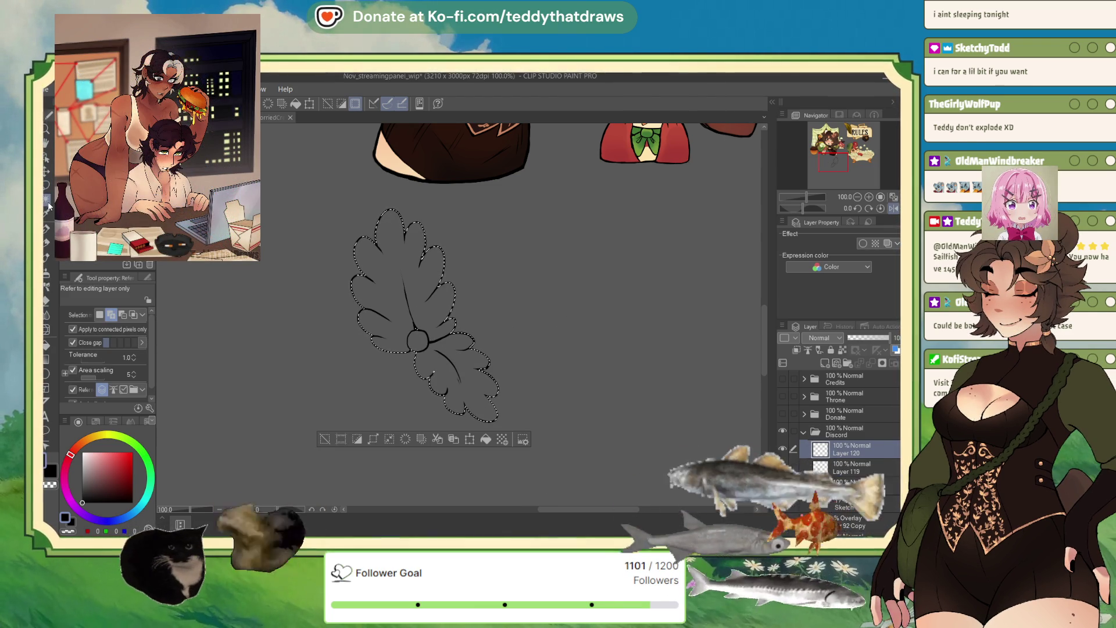
key(m)
key(m)
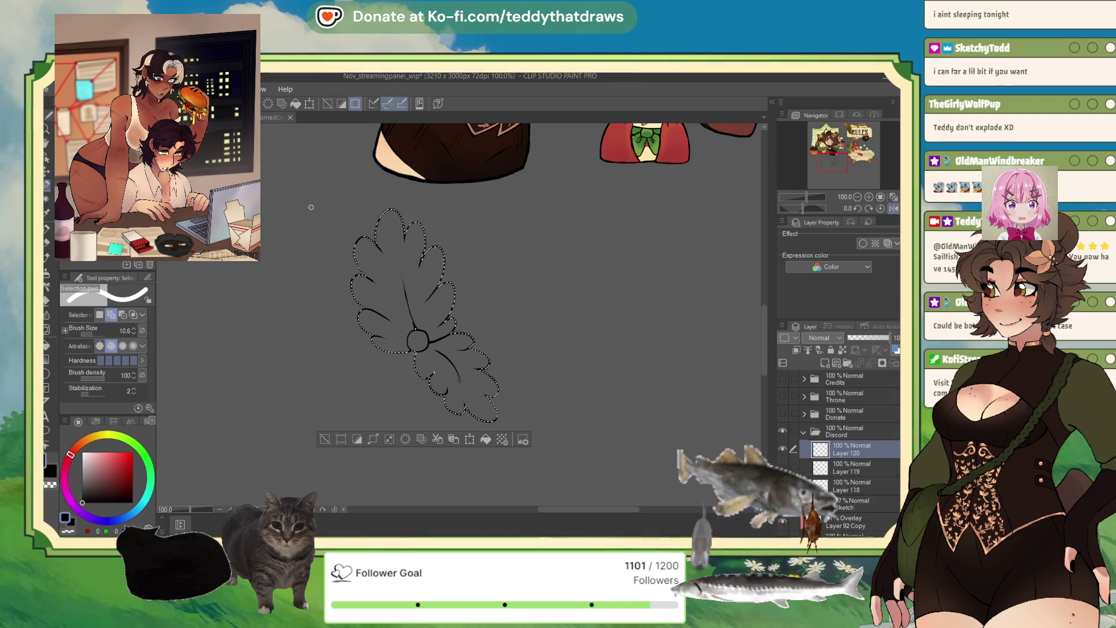
- Merge the leaf lineart Layer 119 down into the teapot lineart layer
click(822, 467)
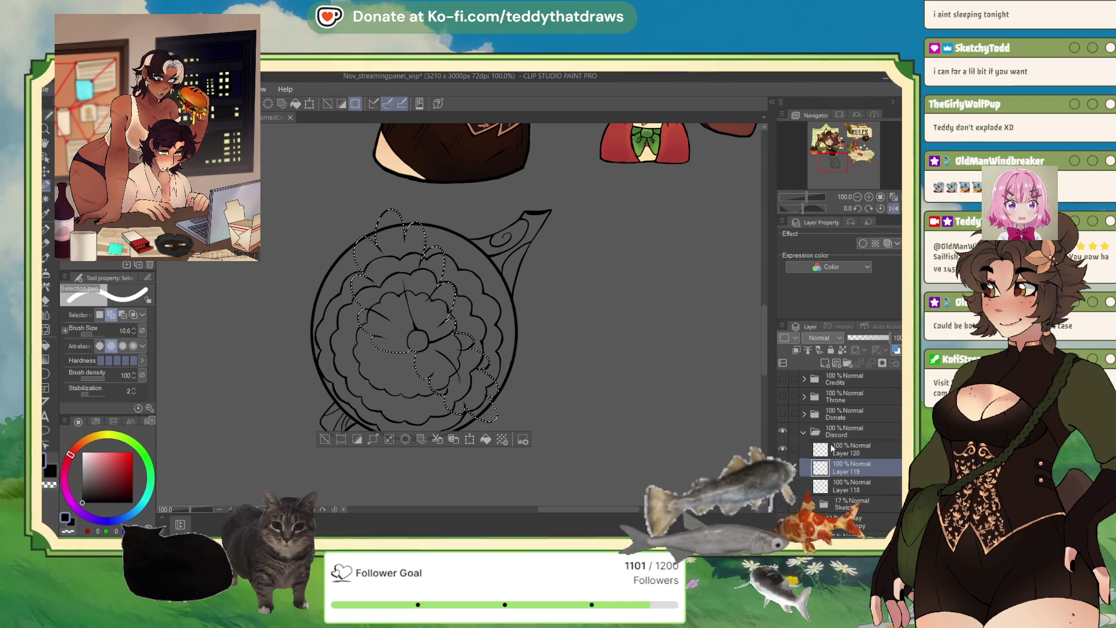
click(340, 436)
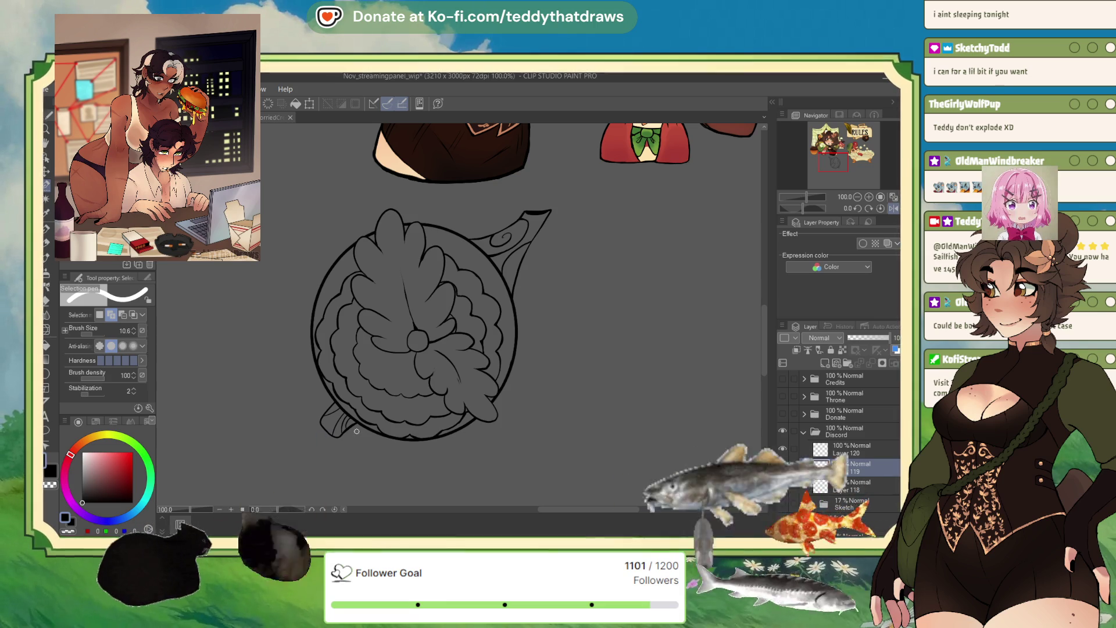
click(833, 447)
key(ctrl+e)
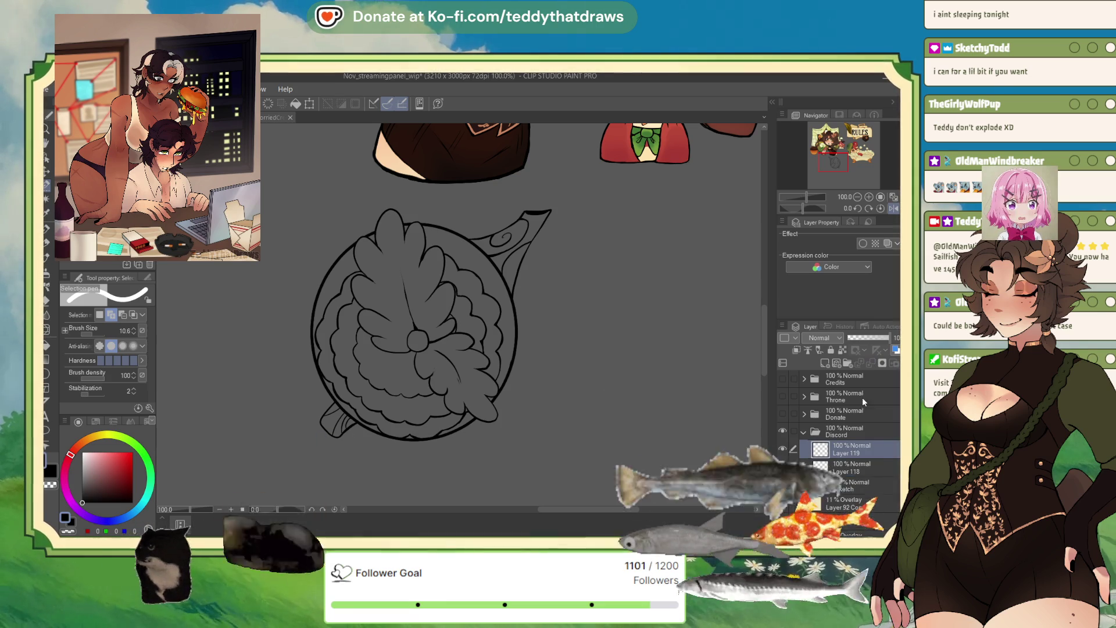
- Ink a short G-pen stroke on the right side of the teapot's round body
key(p)
scroll(434, 271, up, 2)
scroll(410, 245, up, 2)
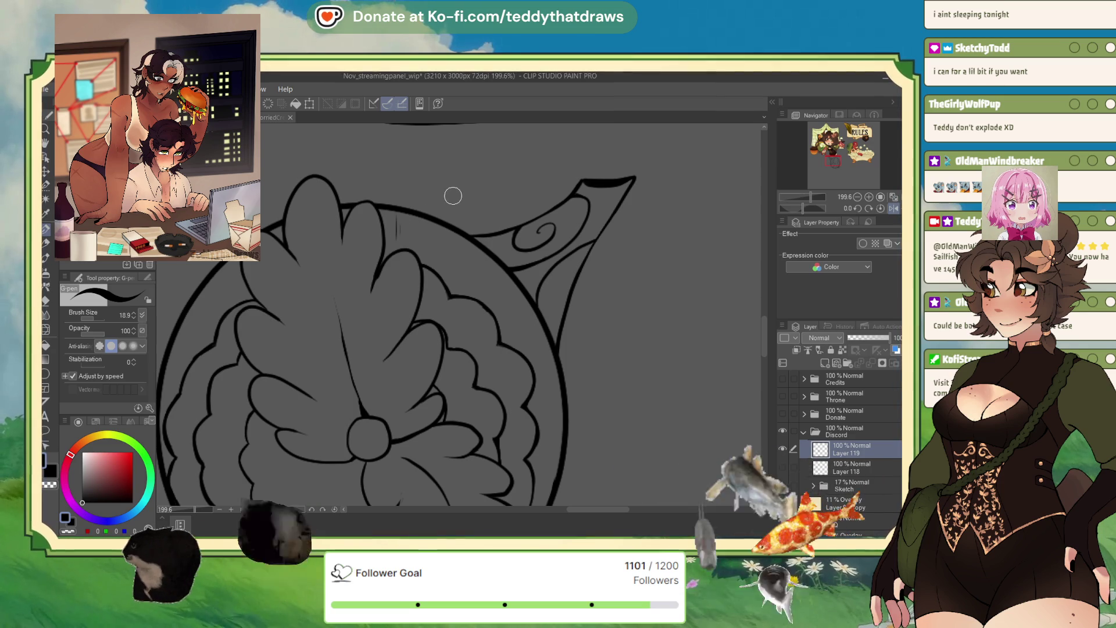
scroll(455, 195, down, 1)
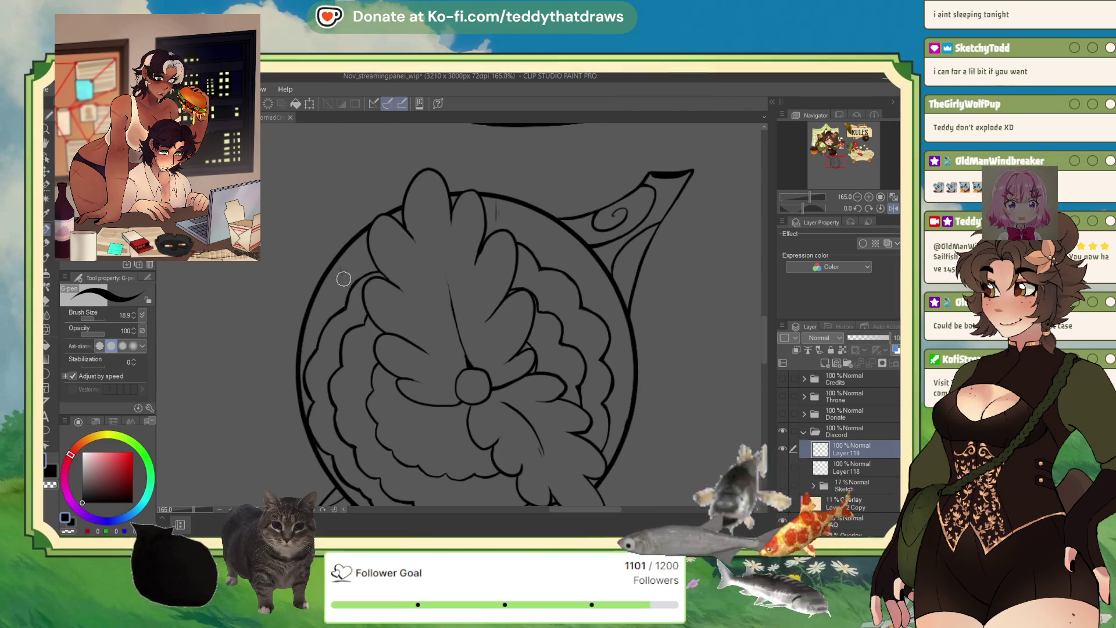
scroll(436, 297, down, 1)
scroll(506, 309, up, 1)
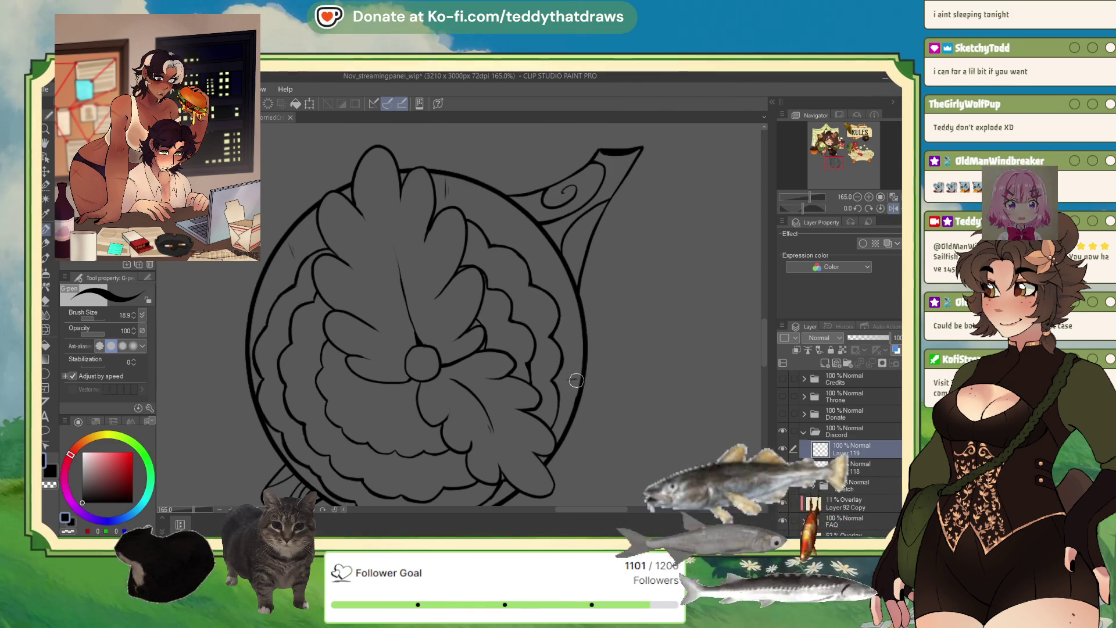
drag(568, 381, 579, 379)
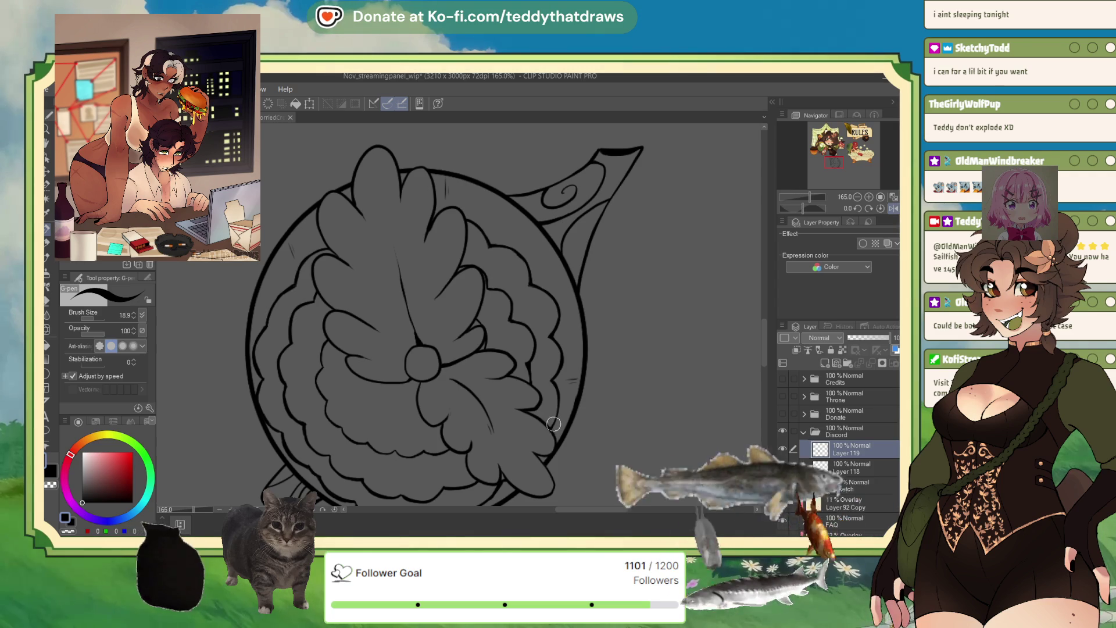
scroll(493, 310, down, 2)
scroll(484, 367, up, 1)
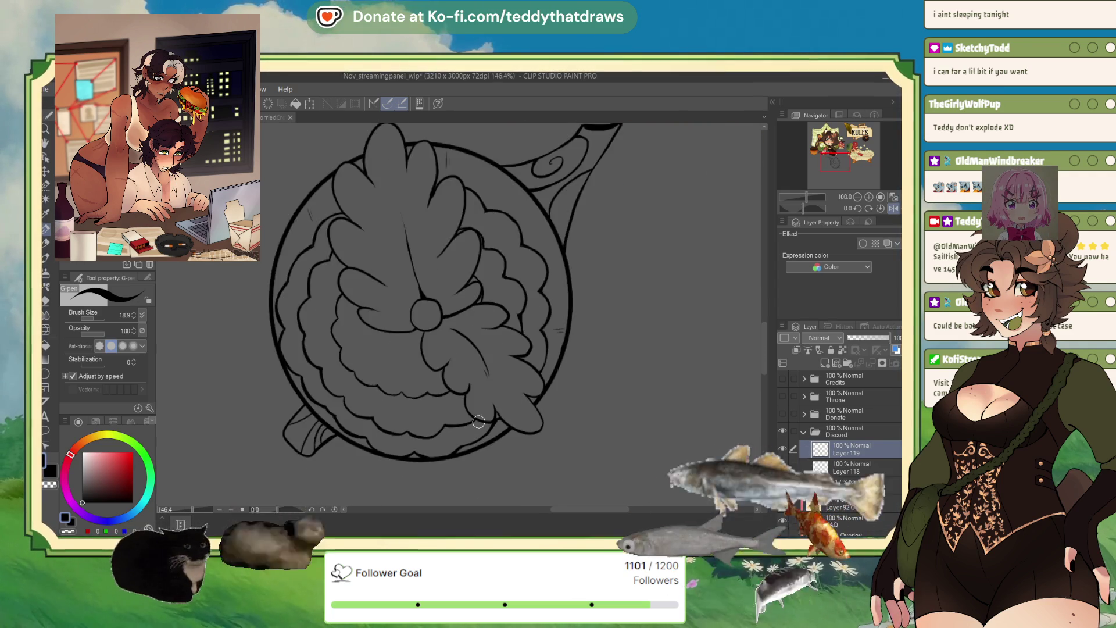
scroll(475, 410, up, 1)
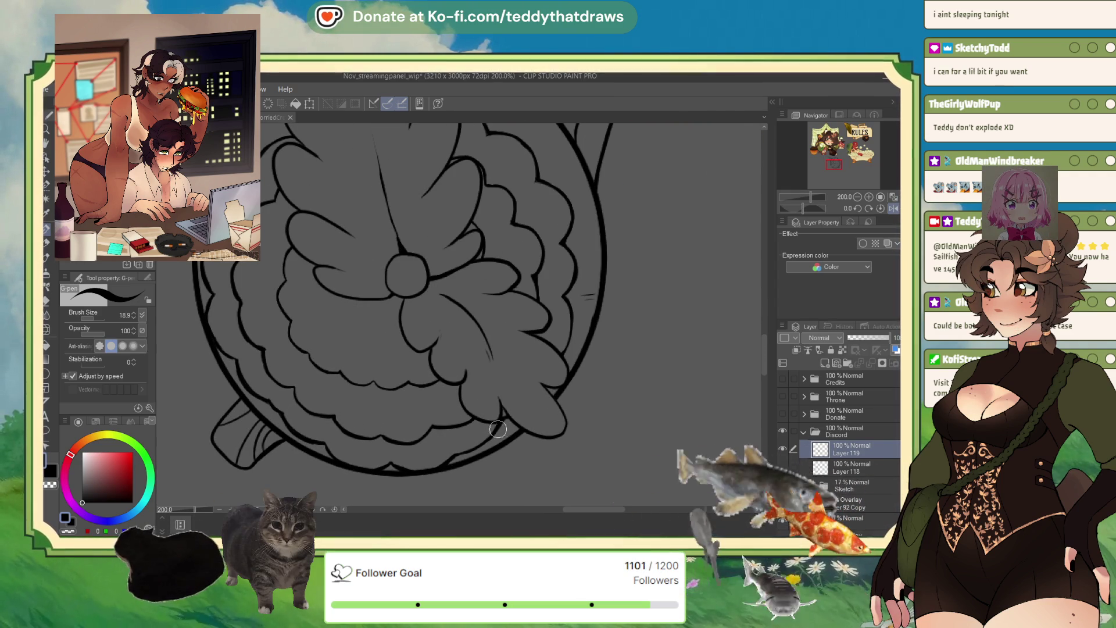
scroll(544, 401, down, 1)
scroll(532, 349, down, 1)
scroll(523, 306, up, 1)
scroll(521, 280, down, 2)
scroll(523, 279, down, 1)
scroll(541, 275, down, 2)
scroll(574, 267, down, 1)
scroll(574, 268, up, 1)
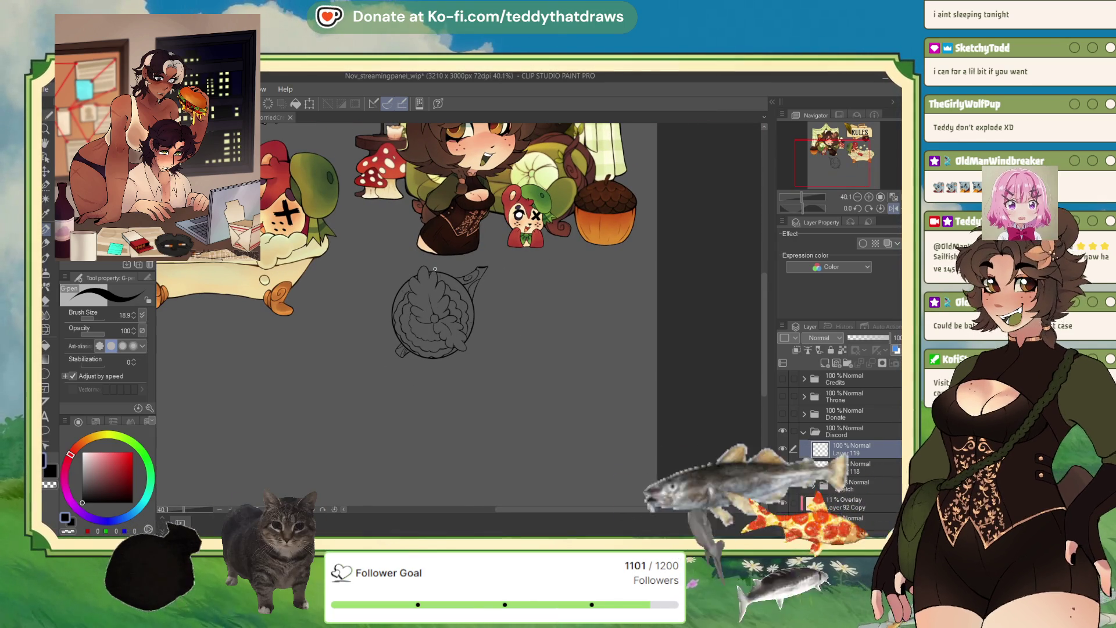
scroll(436, 330, up, 1)
scroll(437, 329, down, 1)
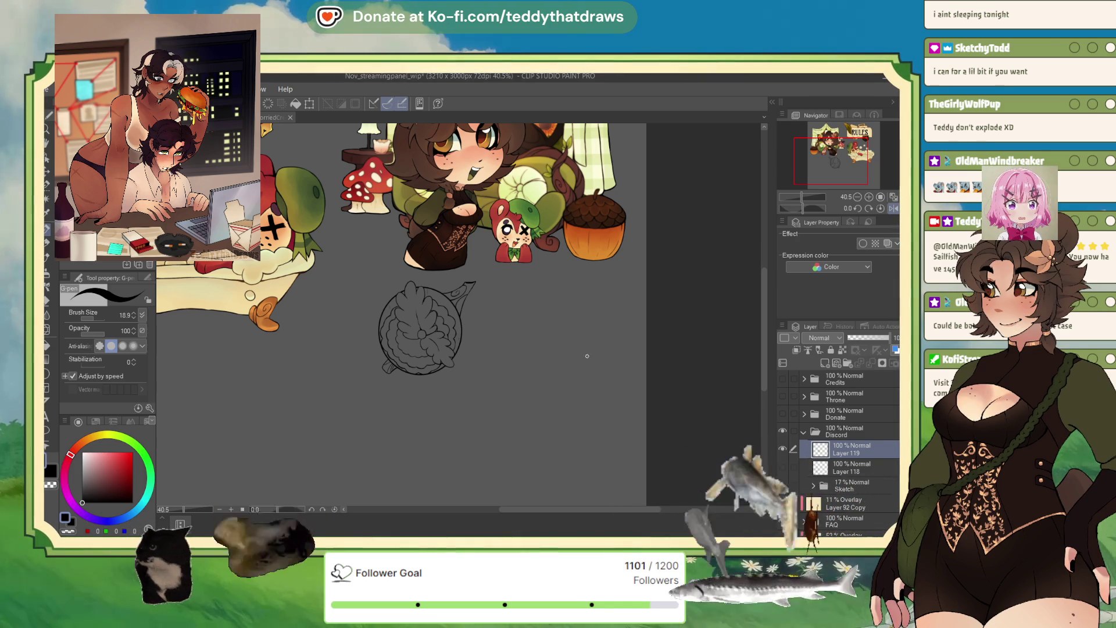
scroll(457, 345, up, 2)
scroll(396, 328, up, 2)
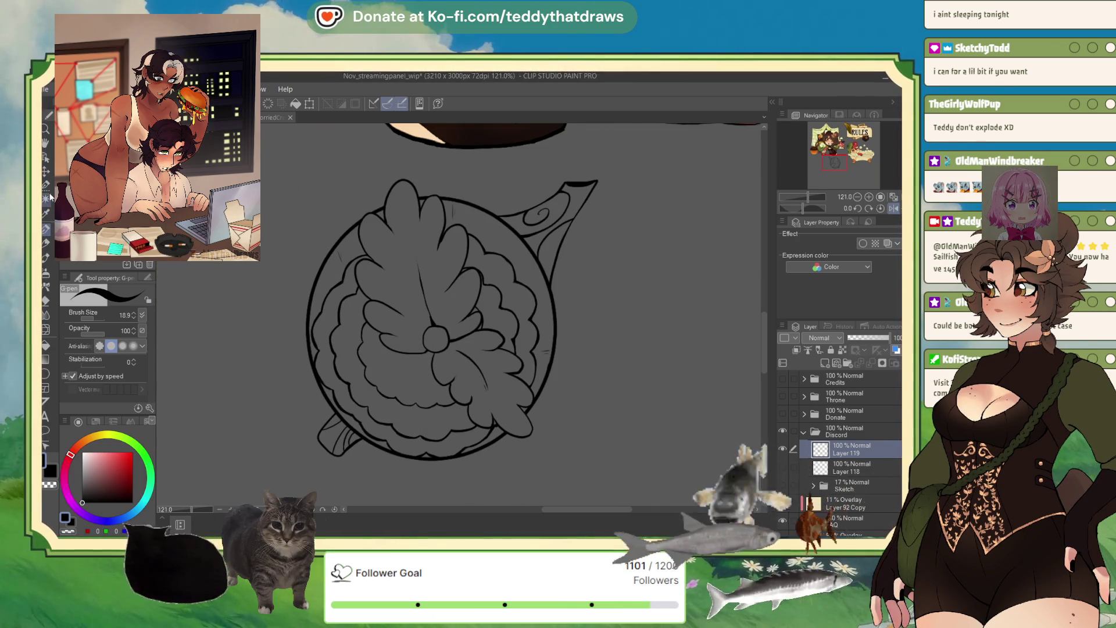
- Auto-select the areas between the flower and rim and around the lower petals
key(g)
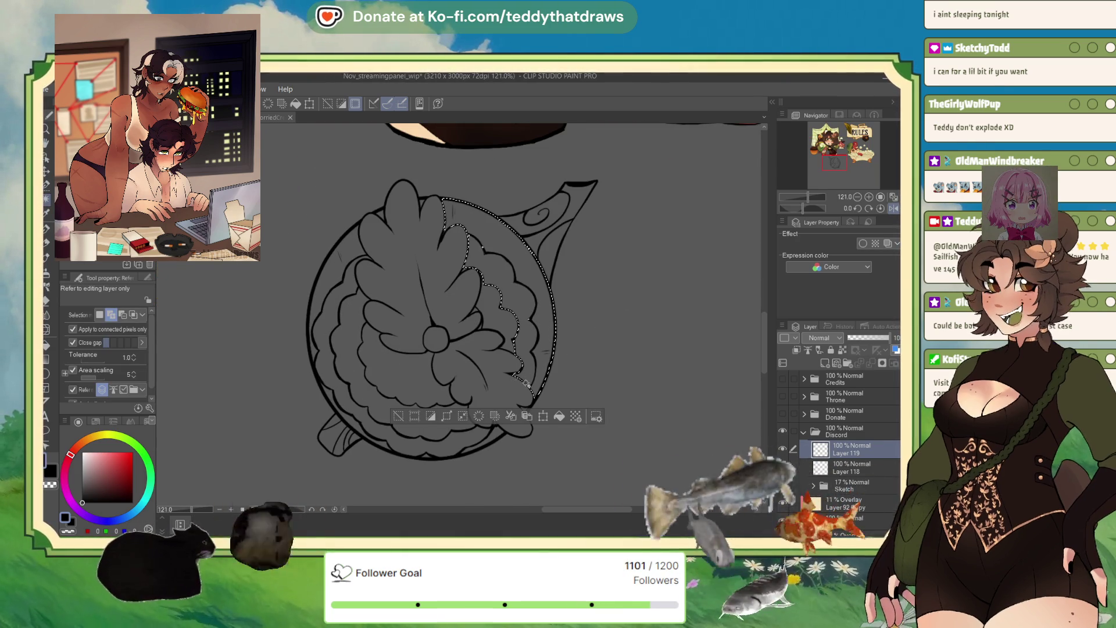
click(516, 347)
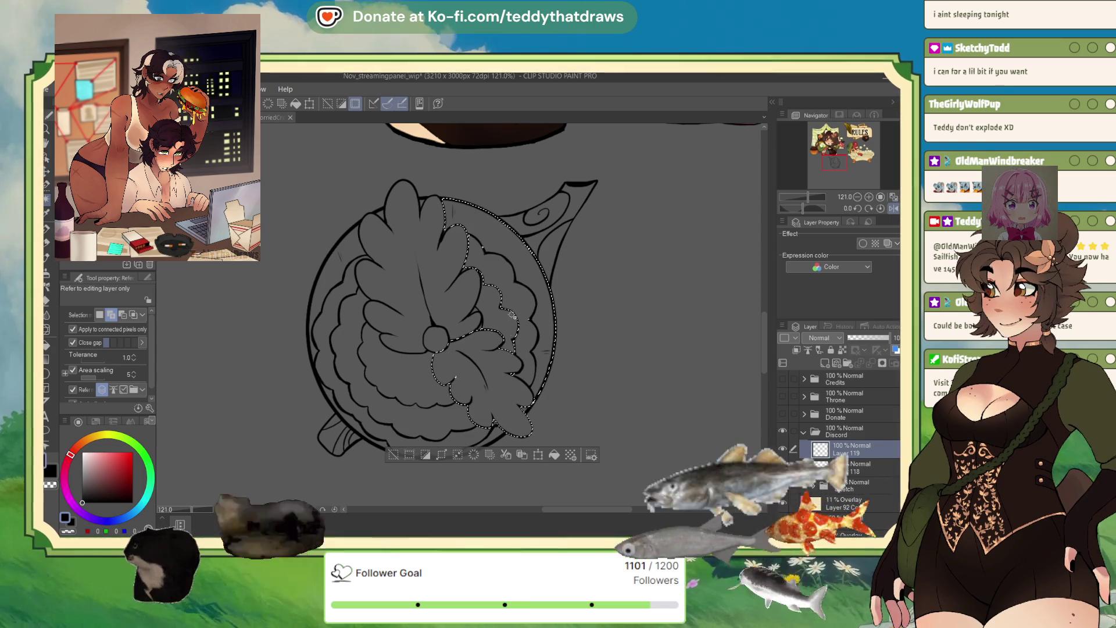
shift+click(472, 436)
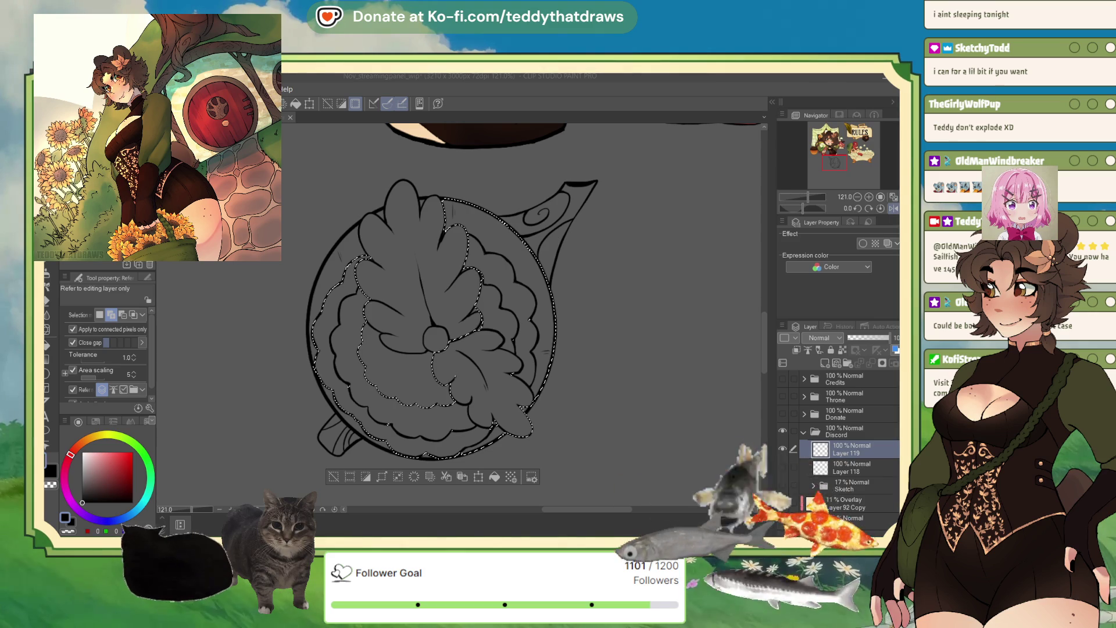
click(469, 384)
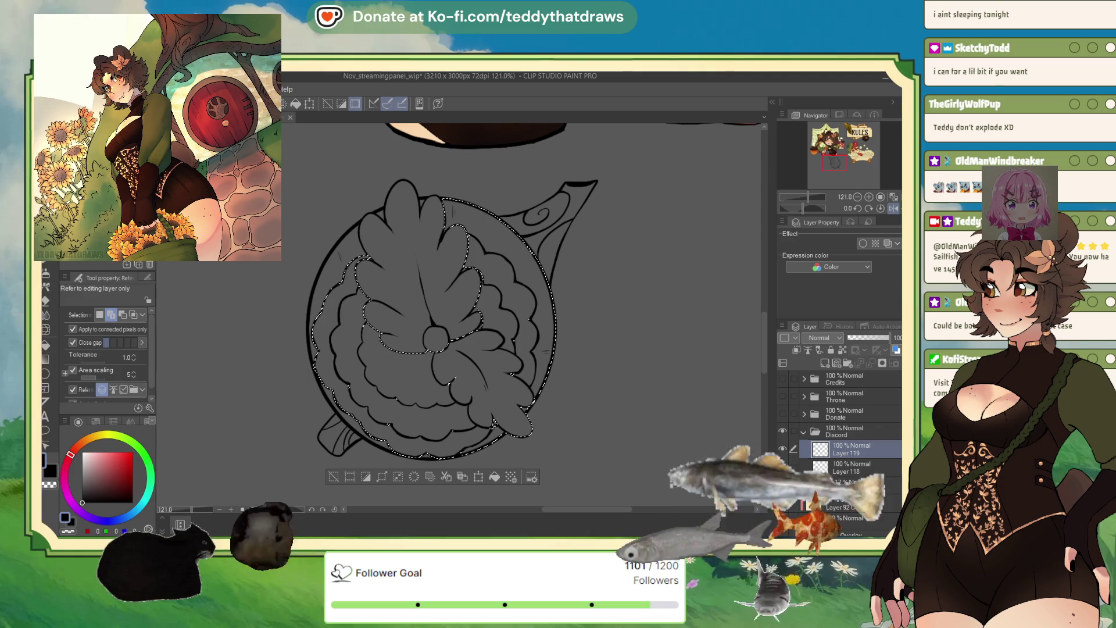
- Paint the lower-right and lower-left petals into the selection with a larger selection pen
key(m)
drag(94, 334, 109, 335)
drag(510, 390, 489, 424)
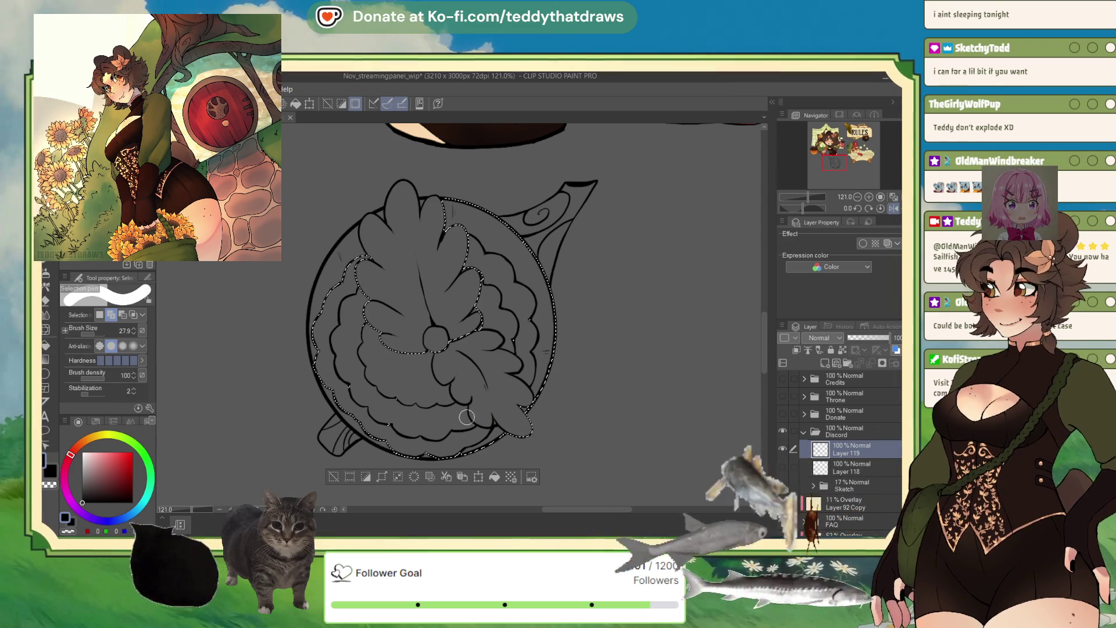
drag(394, 426, 398, 387)
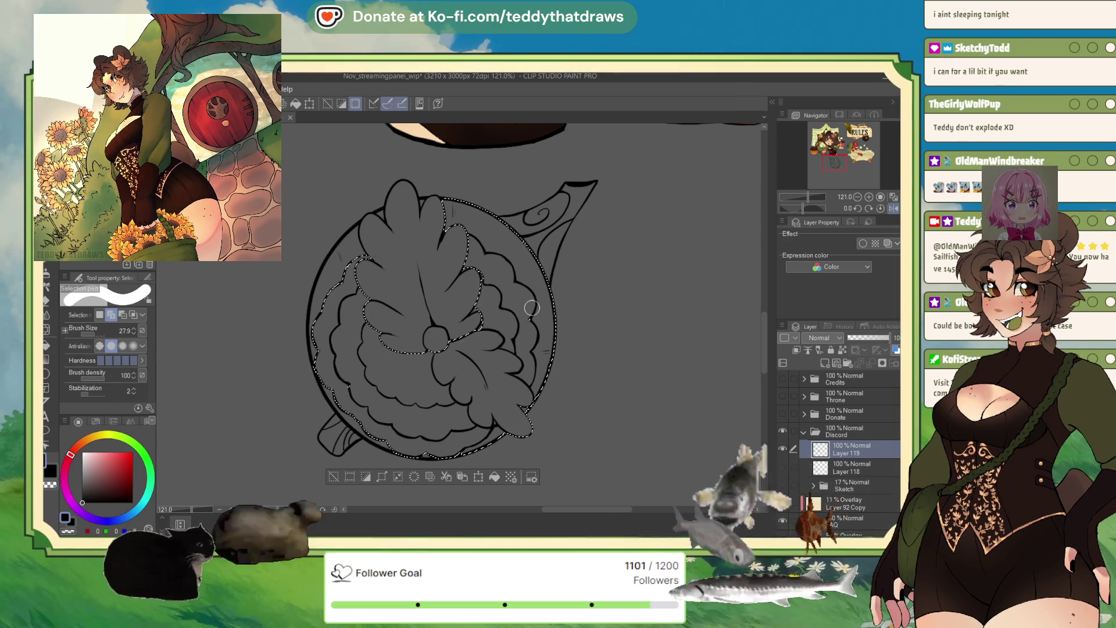
- Merge the lid linework down into Layer 118 holding the cloud lineart
click(839, 467)
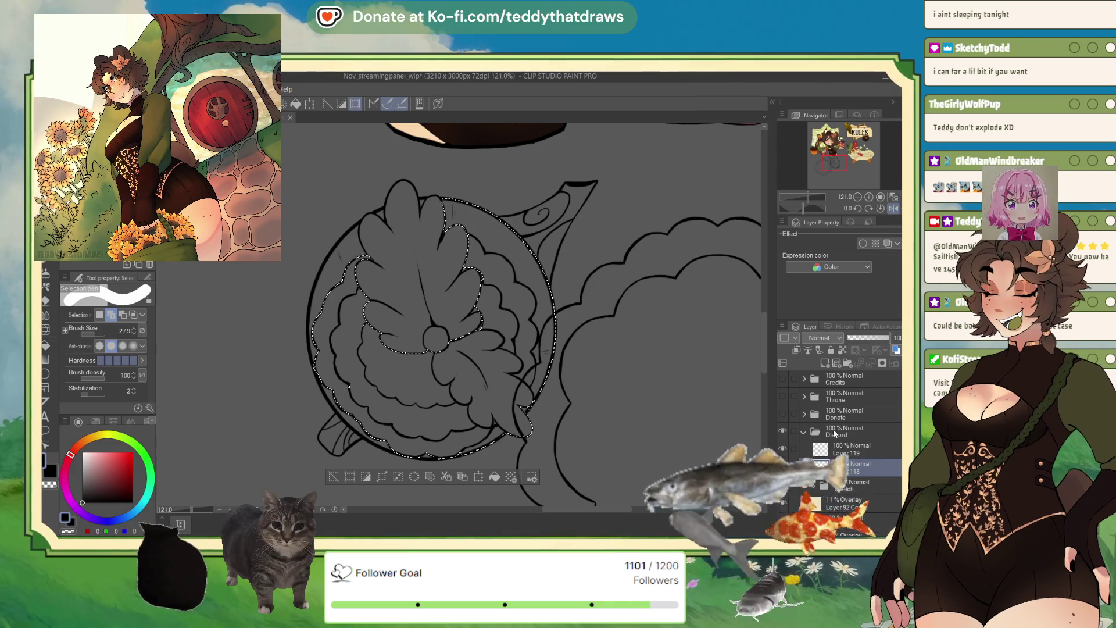
key(ctrl+d)
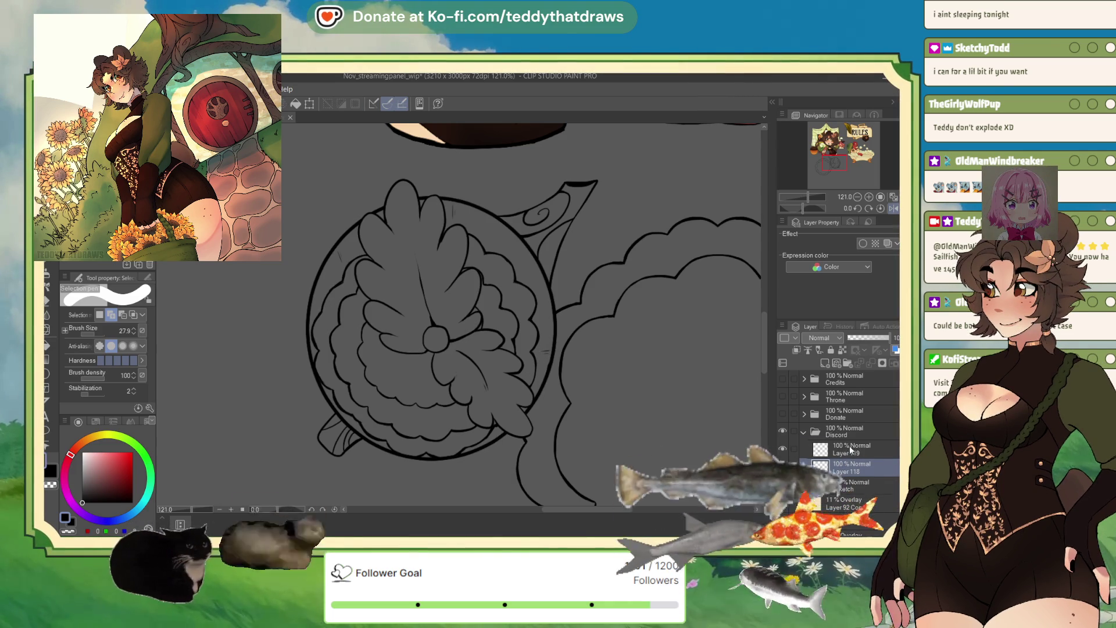
- Clear the selection, show the Sketch layer again and centre the icons in view
click(871, 364)
scroll(500, 268, down, 3)
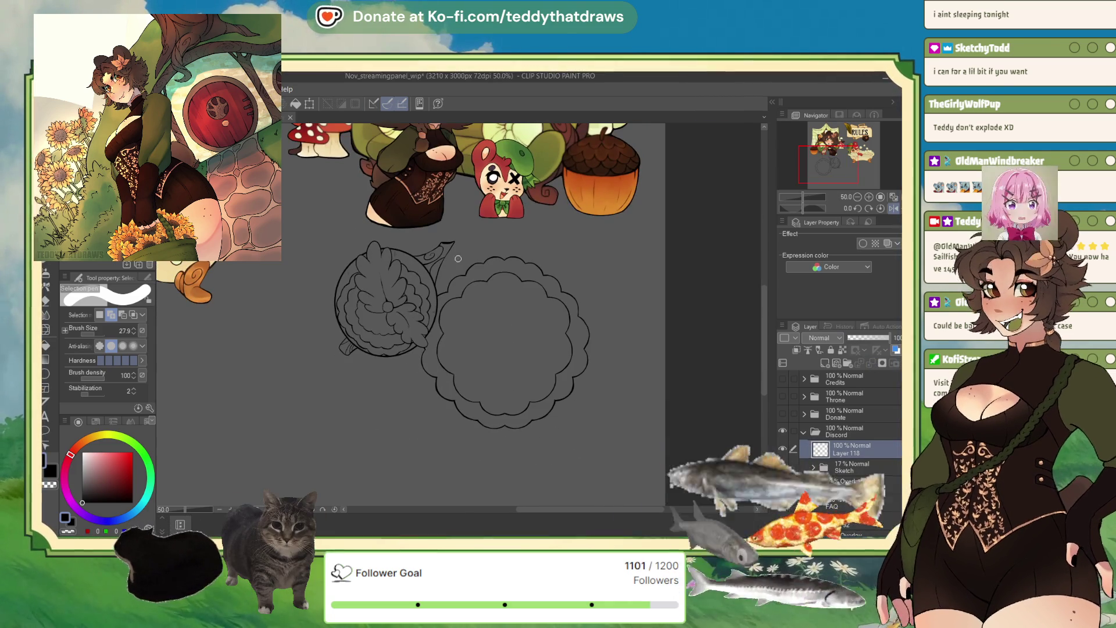
scroll(501, 267, down, 1)
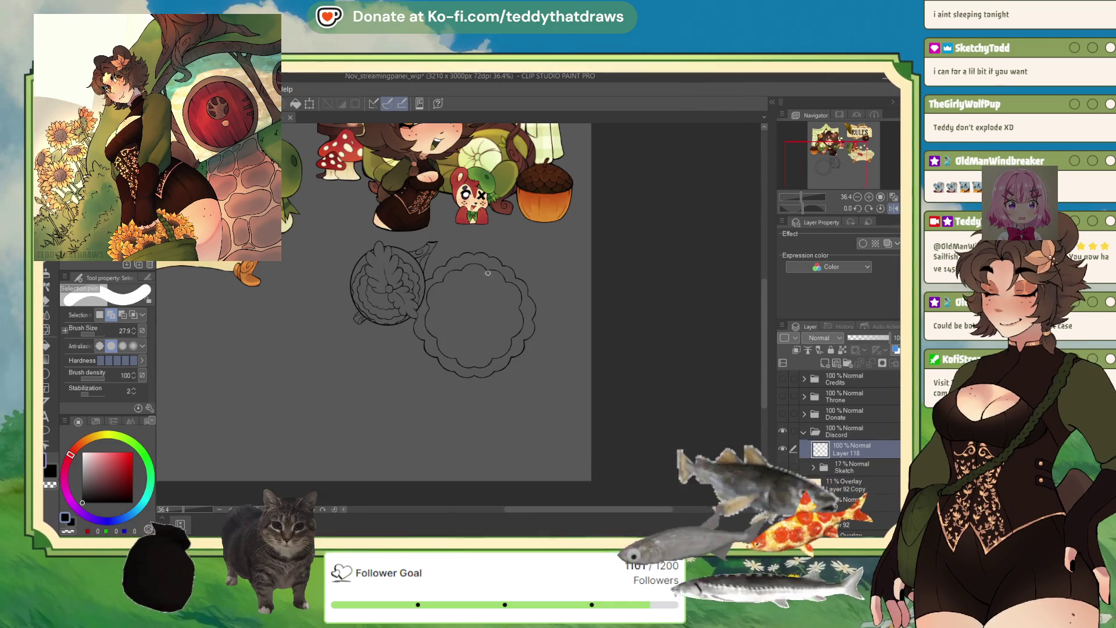
scroll(489, 271, up, 2)
scroll(476, 274, up, 1)
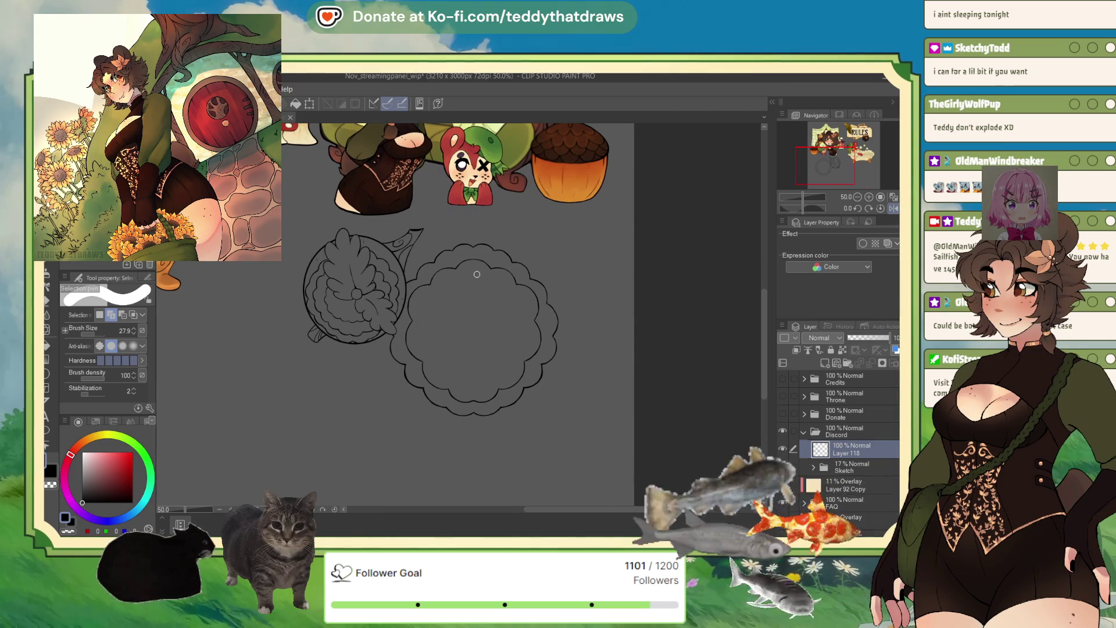
click(782, 467)
scroll(490, 382, down, 1)
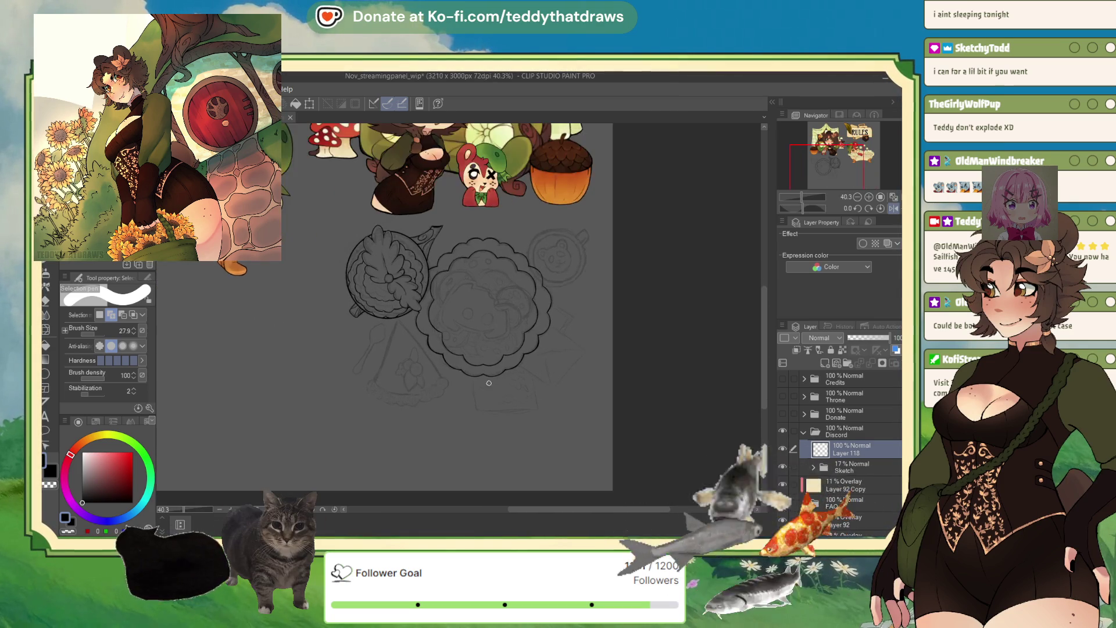
drag(489, 383, 484, 327)
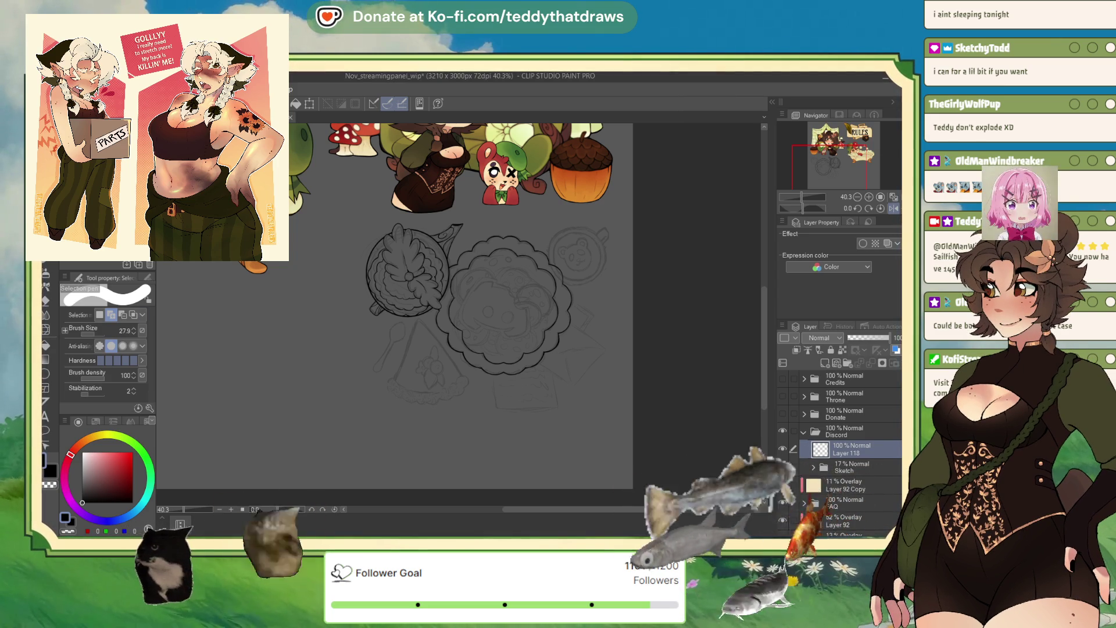
key(p)
scroll(514, 271, up, 3)
scroll(513, 271, up, 2)
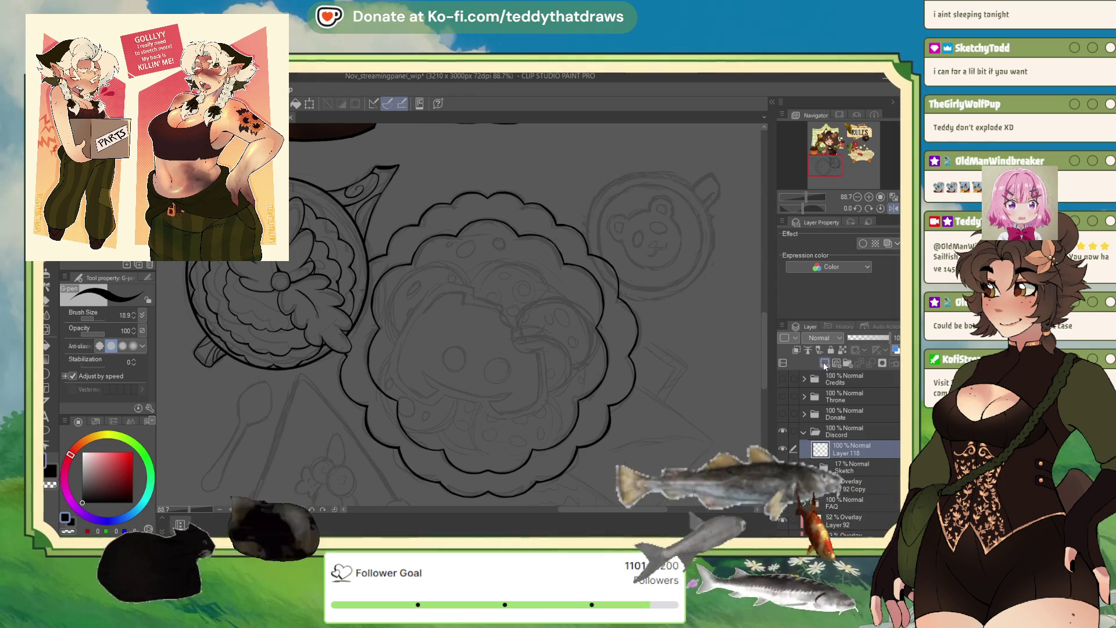
scroll(512, 230, down, 2)
scroll(566, 227, up, 3)
scroll(599, 223, up, 2)
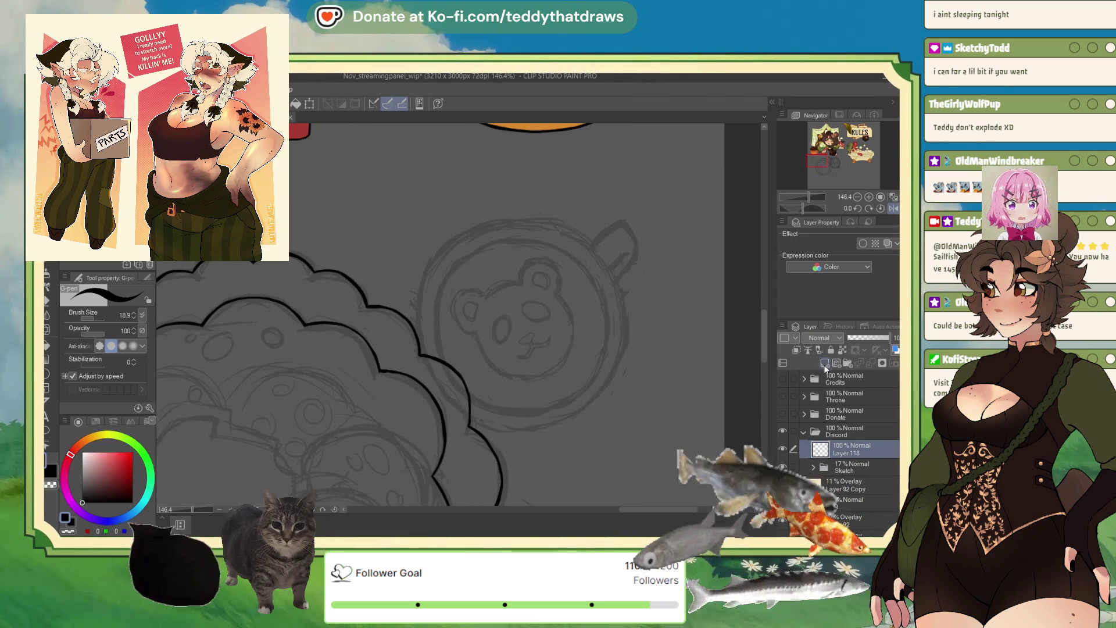
- Draw a bold ellipse-tool circle around the bear mug sketch, redrawing it once
key(u)
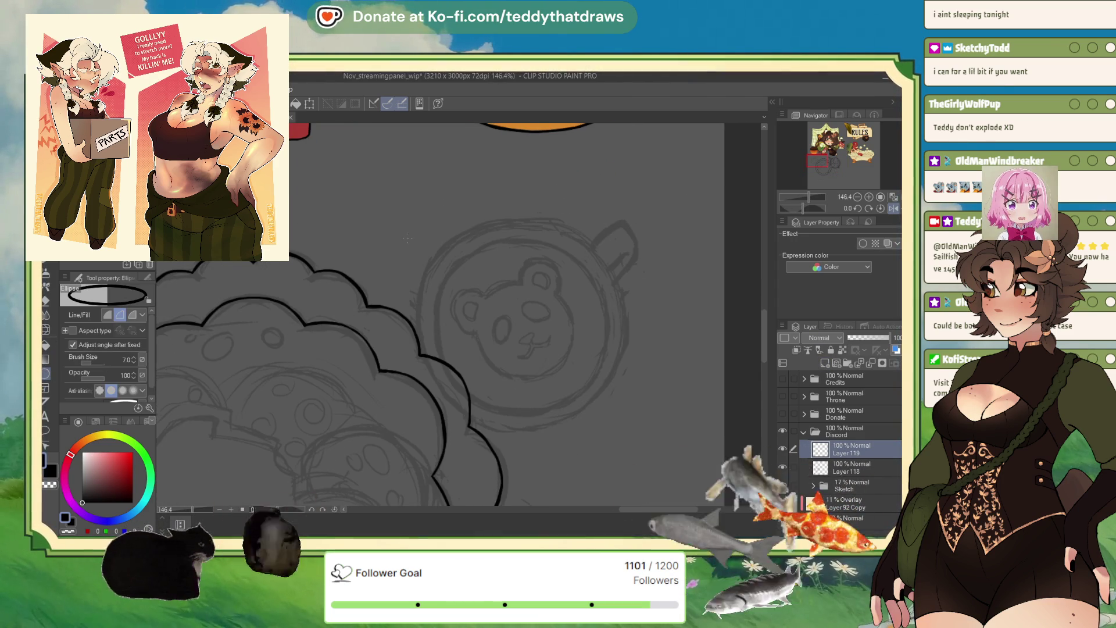
drag(429, 223, 630, 426)
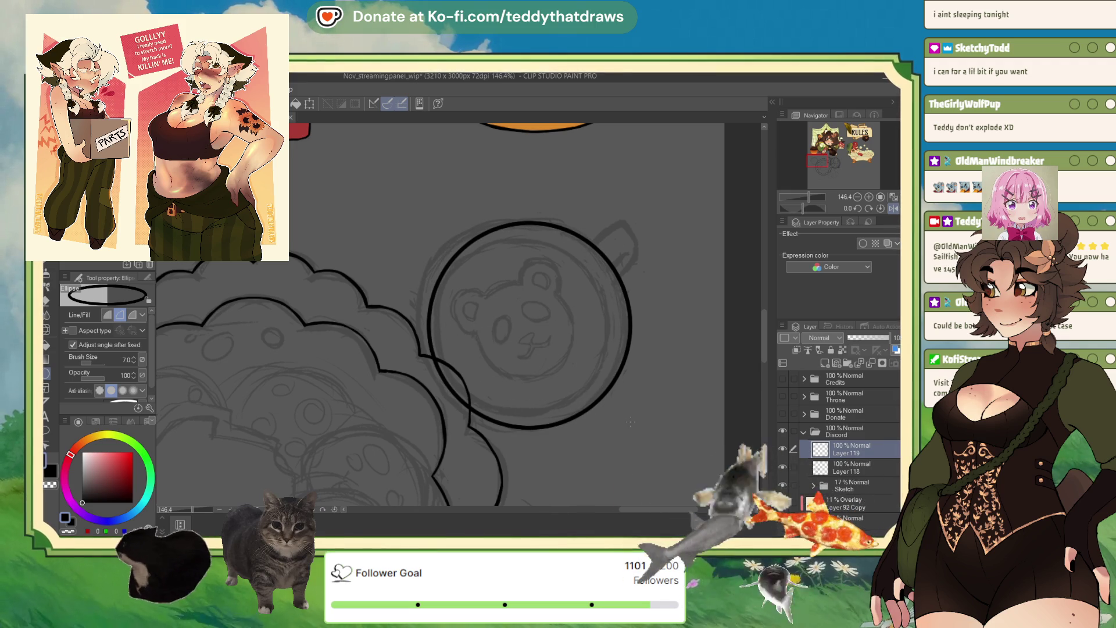
key(ctrl+z)
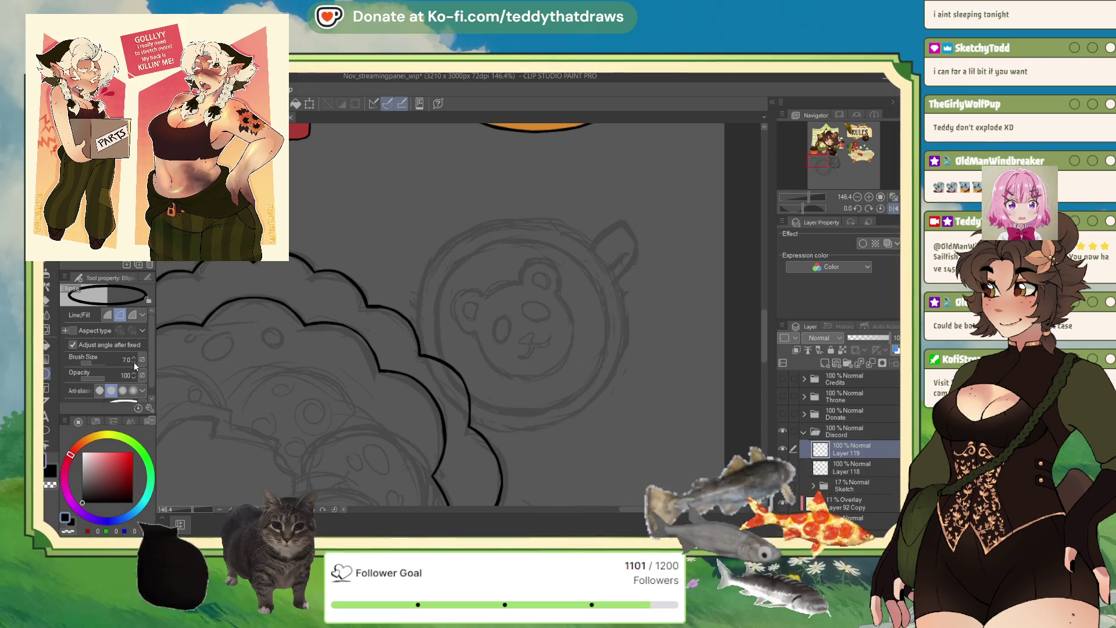
drag(402, 222, 622, 446)
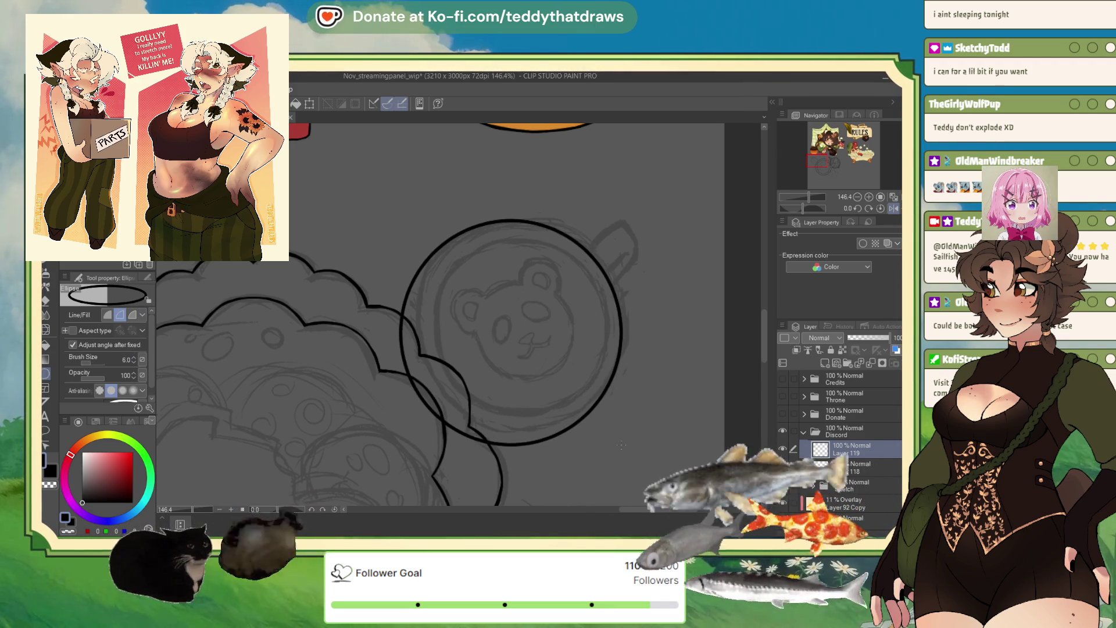
- Nudge the circle up and right, confirm, and duplicate it onto a copy layer
click(315, 103)
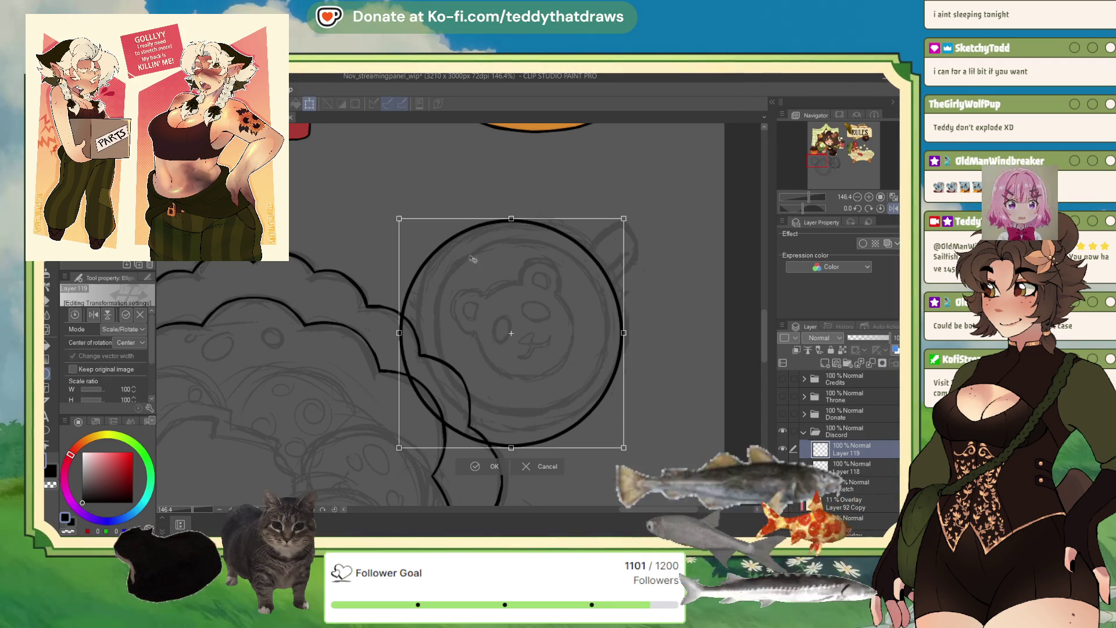
drag(545, 309, 548, 307)
key(Return)
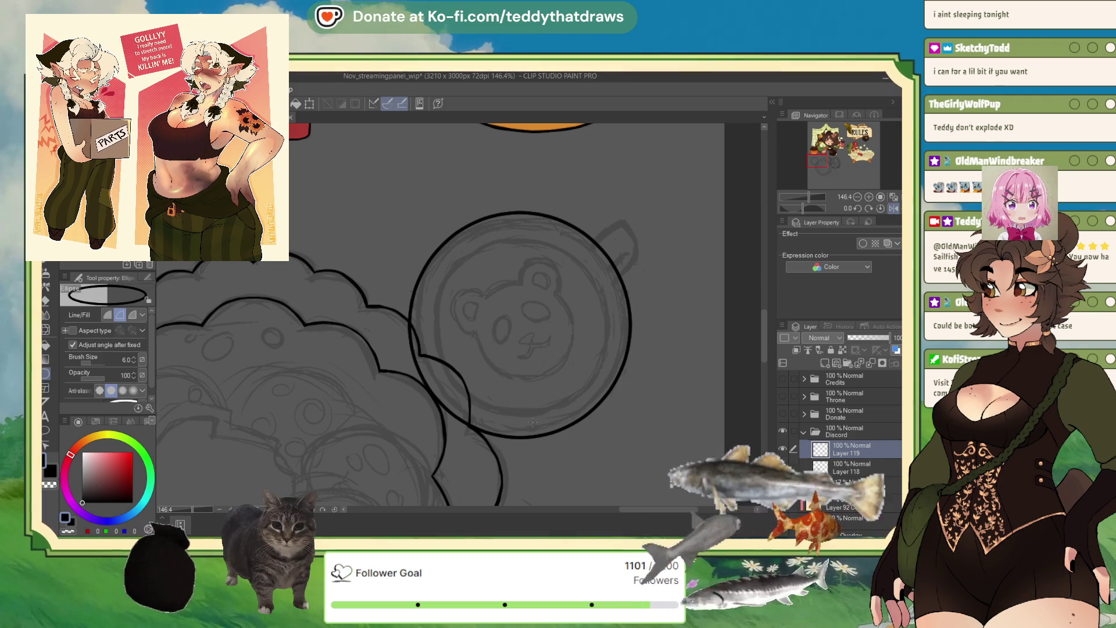
key(ctrl+j)
key(ctrl+t)
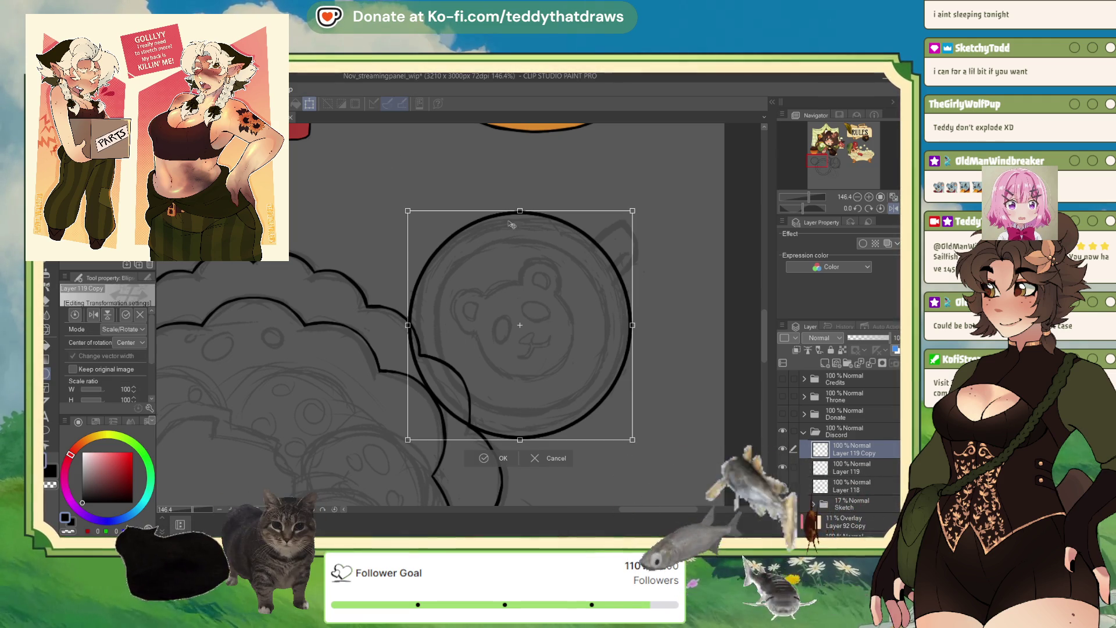
- Scale the copied circle down into a smaller inner ring and confirm
drag(506, 225, 524, 262)
mouse_move(520, 441)
mouse_down()
mouse_move(521, 416)
mouse_move(520, 427)
mouse_up()
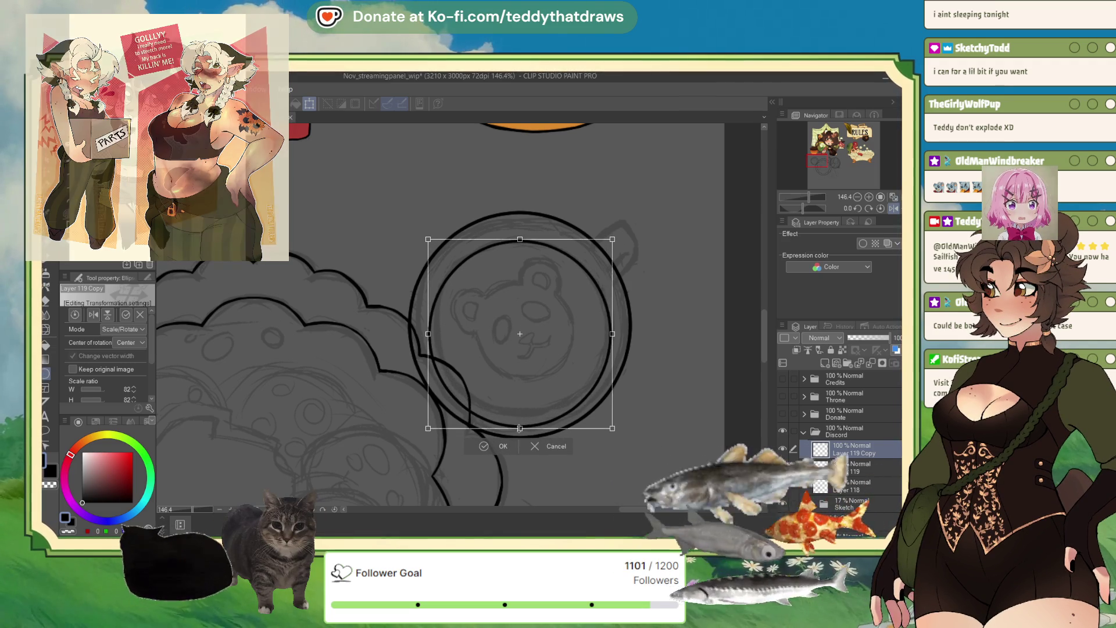
drag(520, 240, 520, 233)
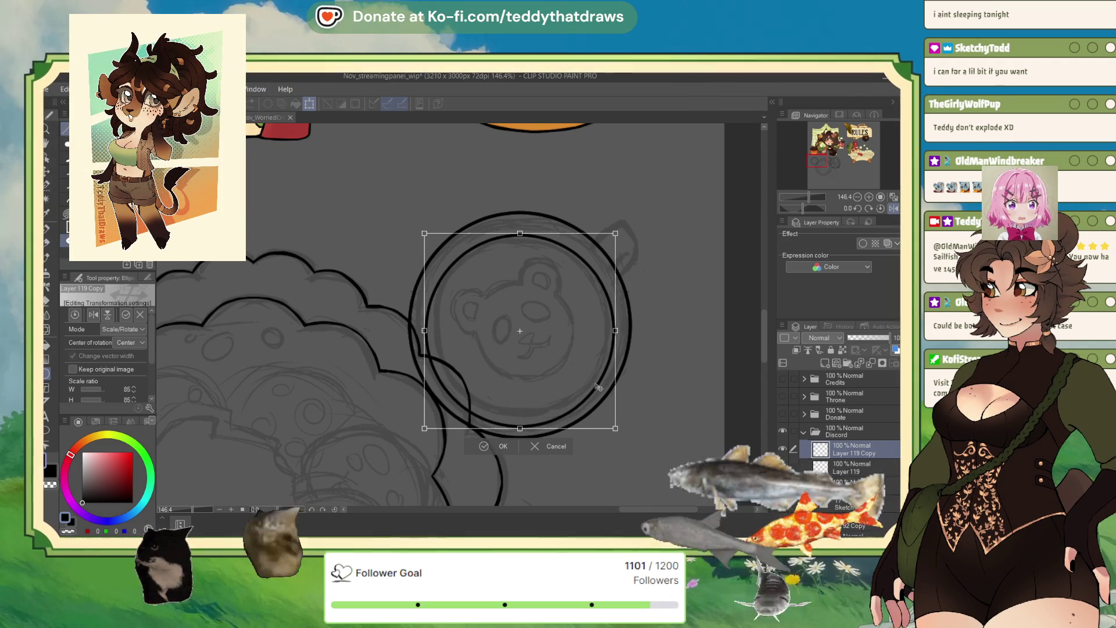
drag(520, 428, 521, 427)
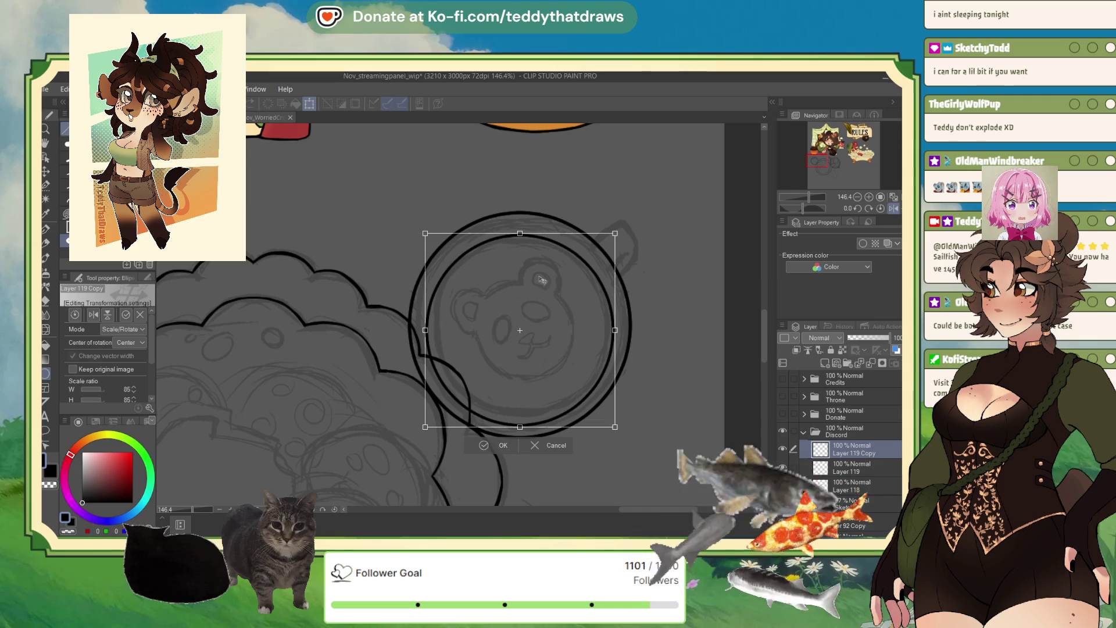
drag(520, 234, 527, 236)
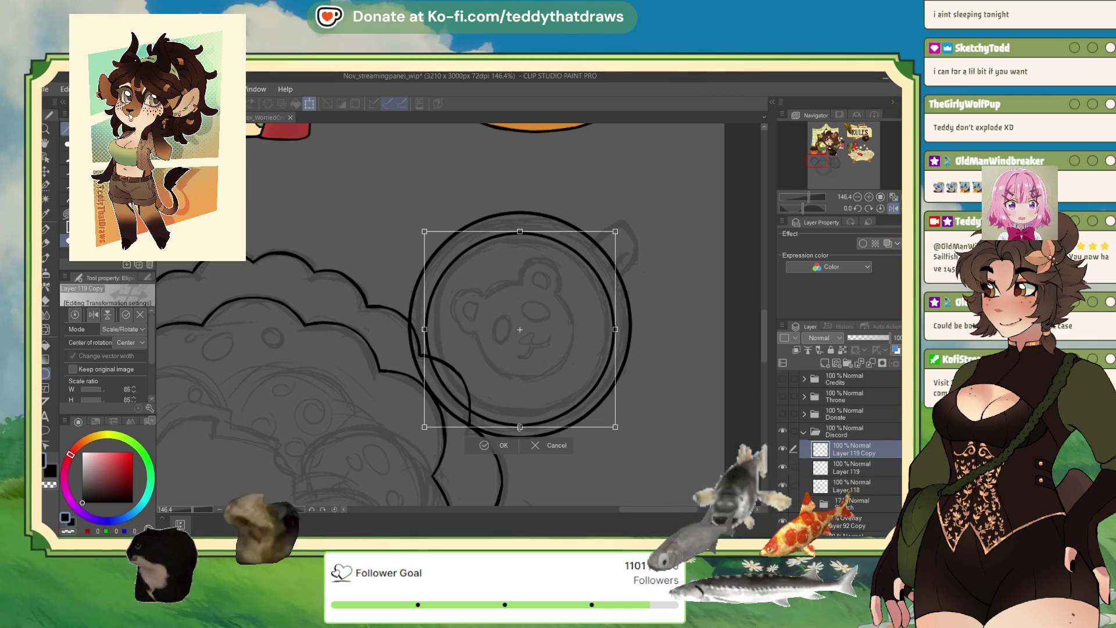
drag(520, 429, 517, 417)
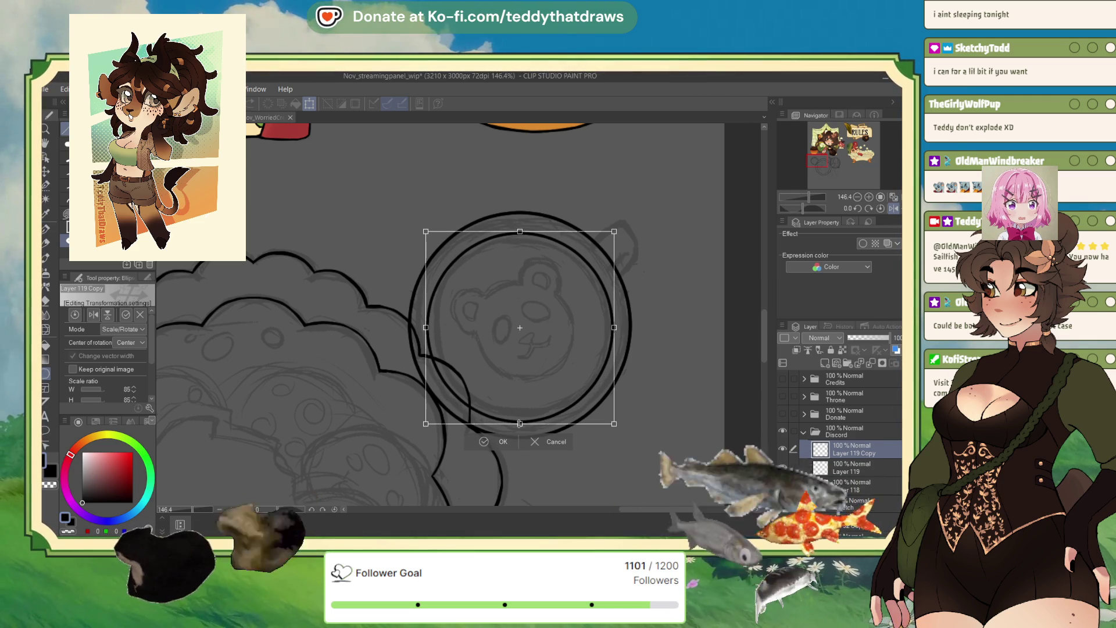
click(491, 446)
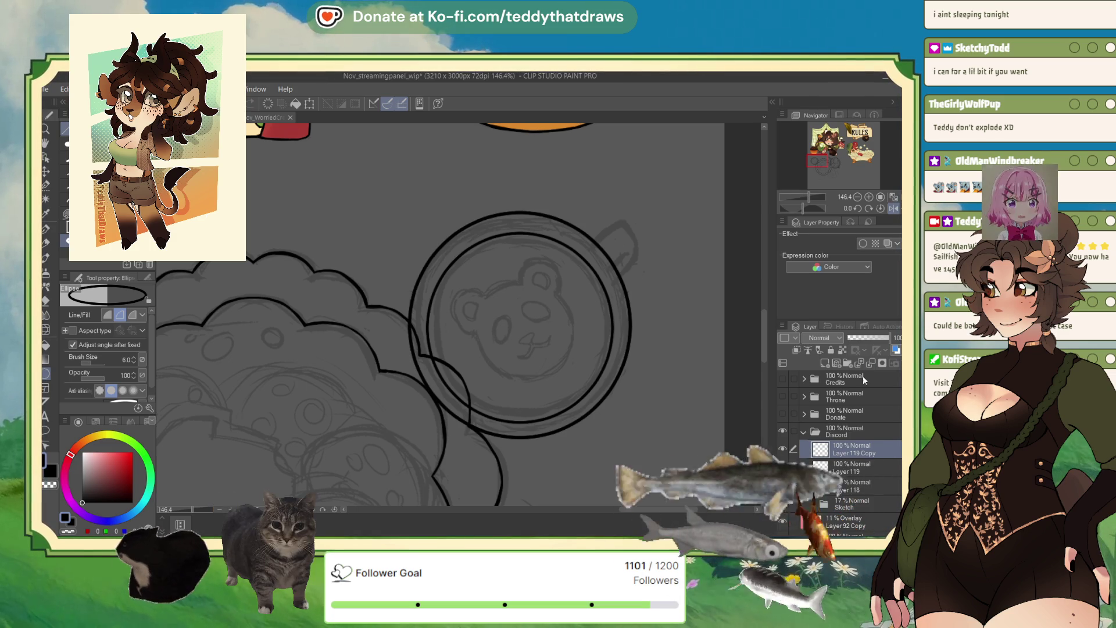
- Merge Layer 119 Copy down and rotate the canvas counter-clockwise for the handle
key(ctrl+e)
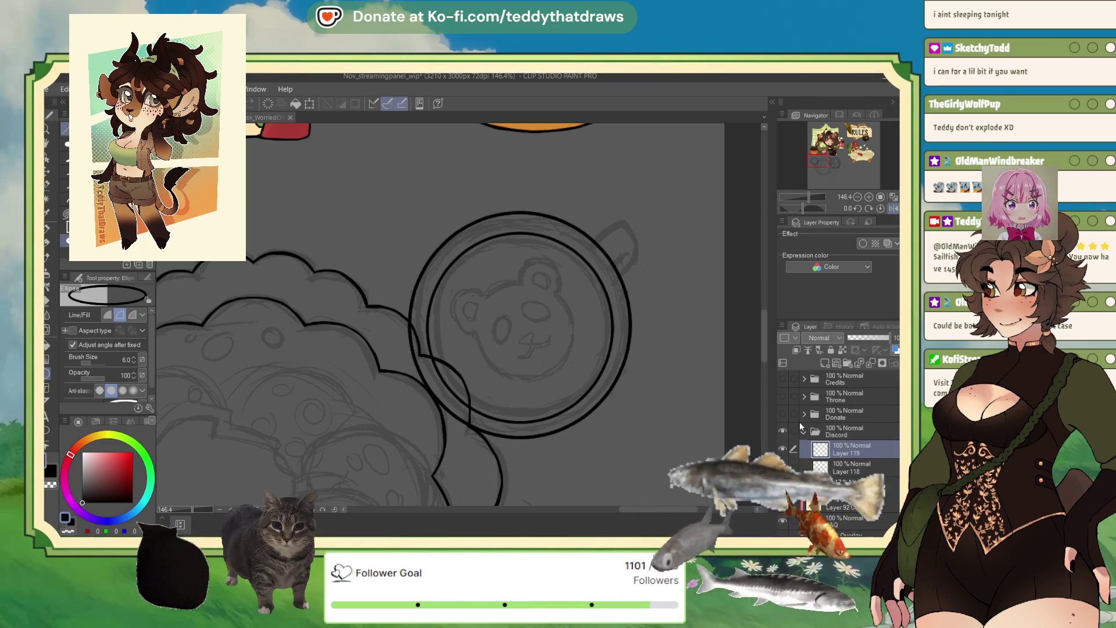
drag(837, 207, 795, 208)
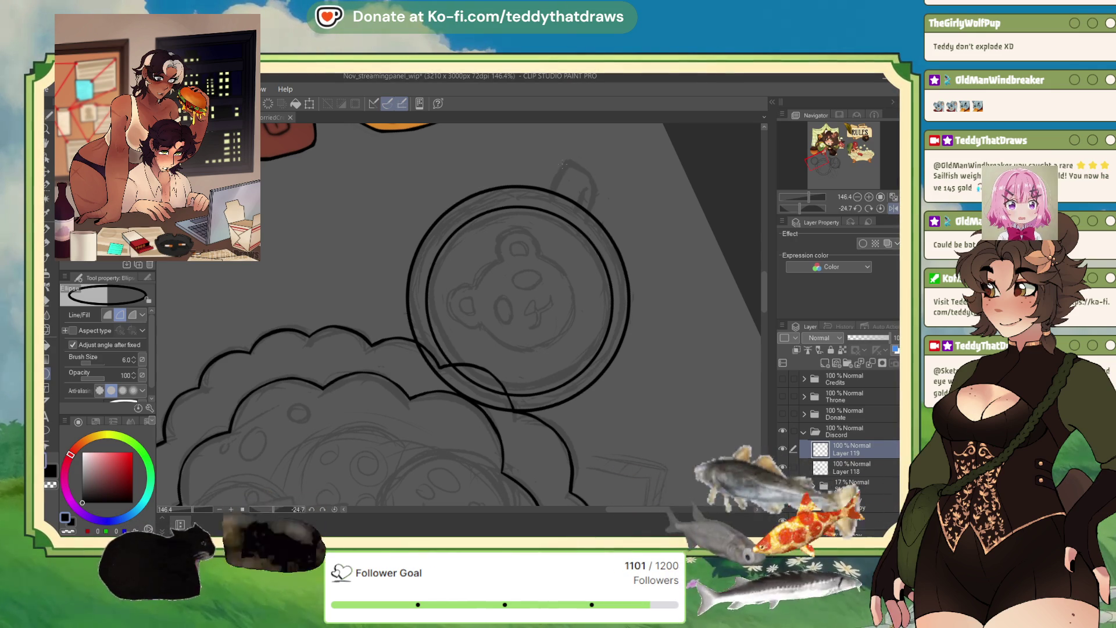
- Ink the outer curve and inner line of the mug handle with the G-pen
click(46, 232)
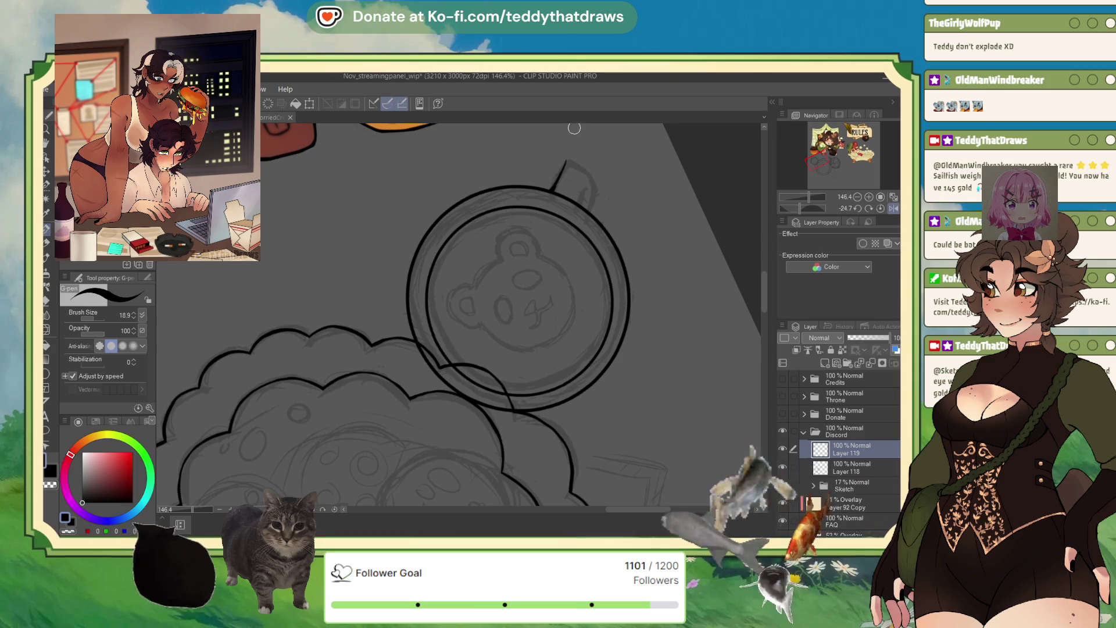
mouse_move(565, 162)
mouse_down()
mouse_move(598, 182)
mouse_move(591, 207)
mouse_up()
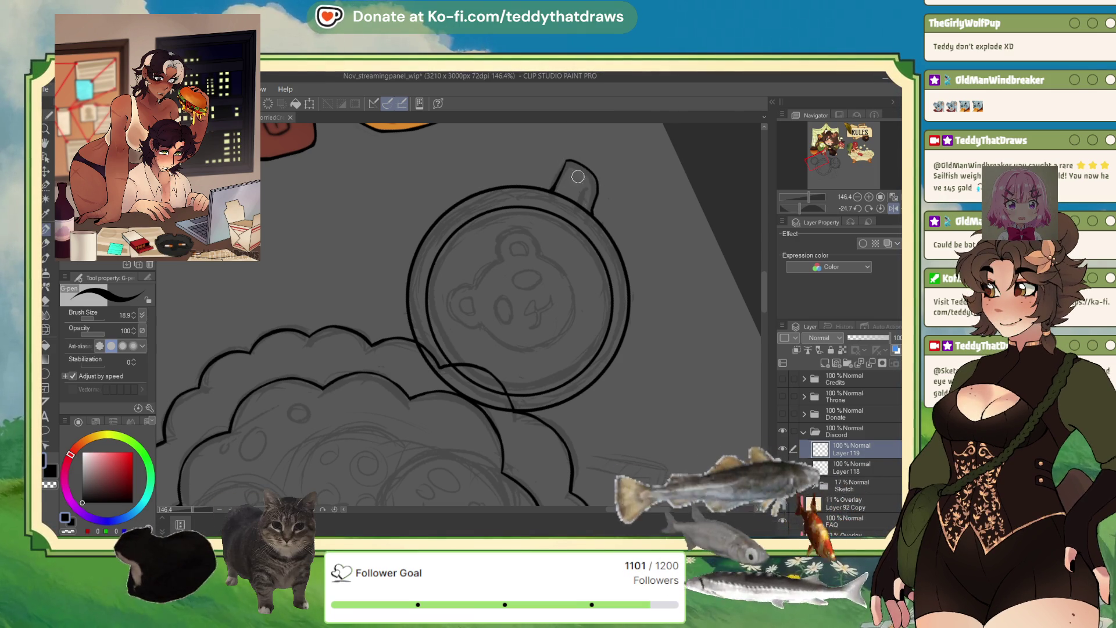
drag(585, 189, 580, 202)
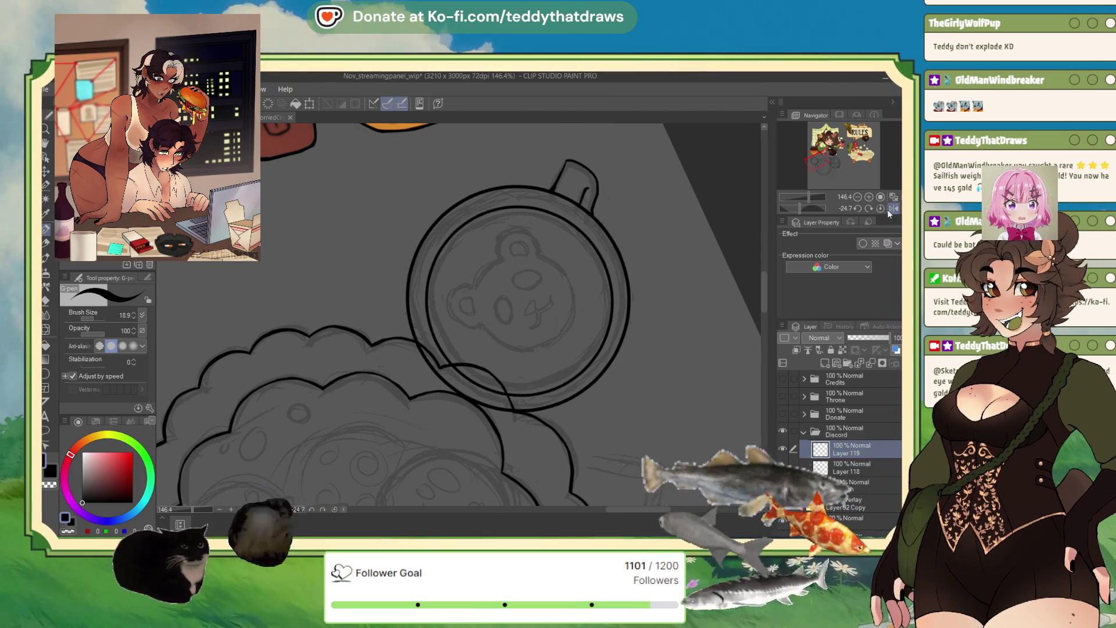
drag(466, 162, 347, 154)
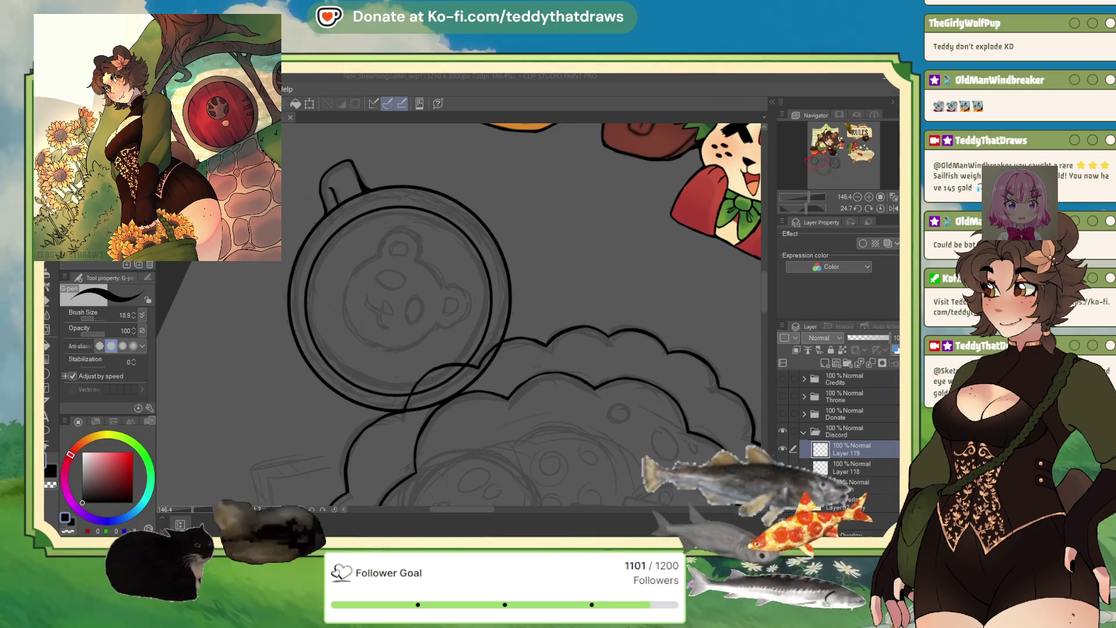
- Select Layer 118 to merge the handle lineart into it
click(837, 471)
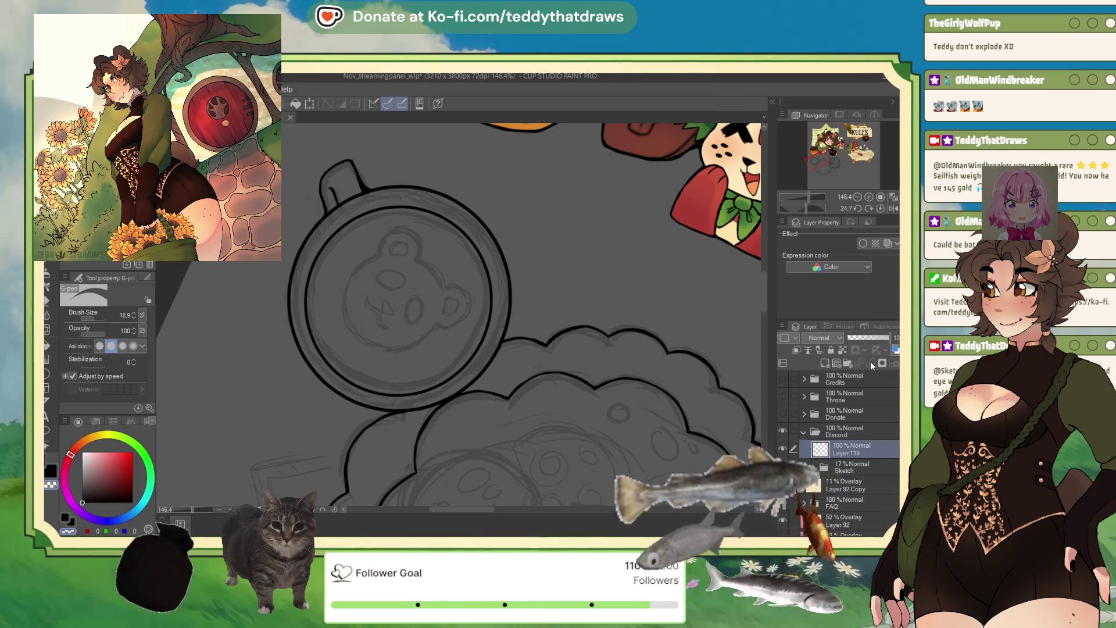
scroll(394, 308, down, 3)
scroll(395, 307, up, 2)
scroll(454, 305, up, 2)
scroll(524, 306, up, 2)
scroll(506, 337, down, 3)
scroll(382, 309, down, 4)
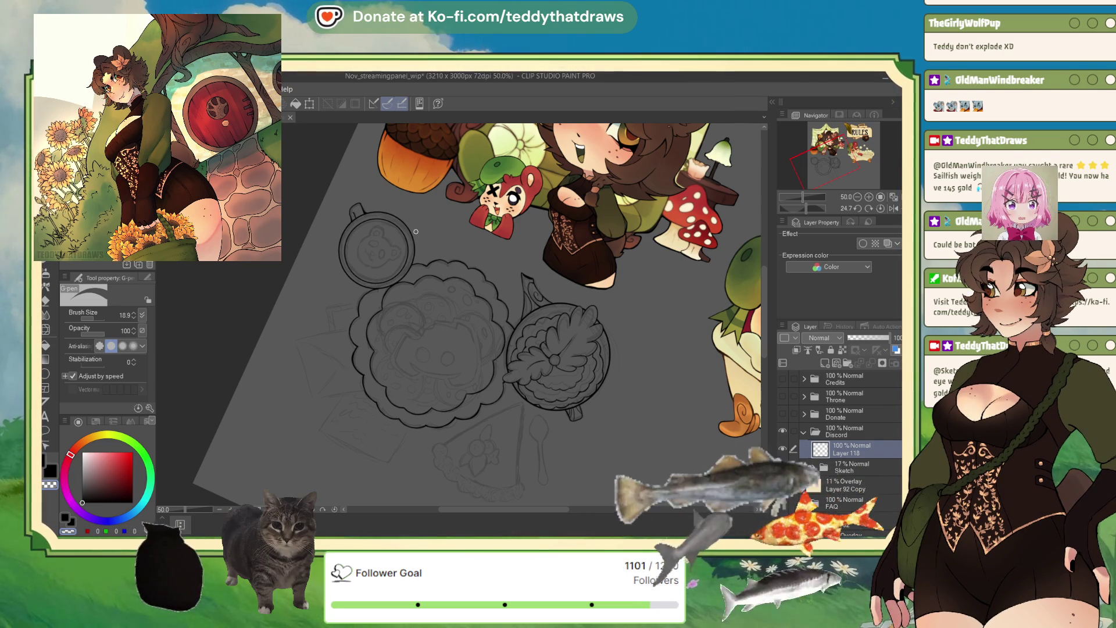
- Reset the canvas rotation to upright in the Navigator
click(880, 206)
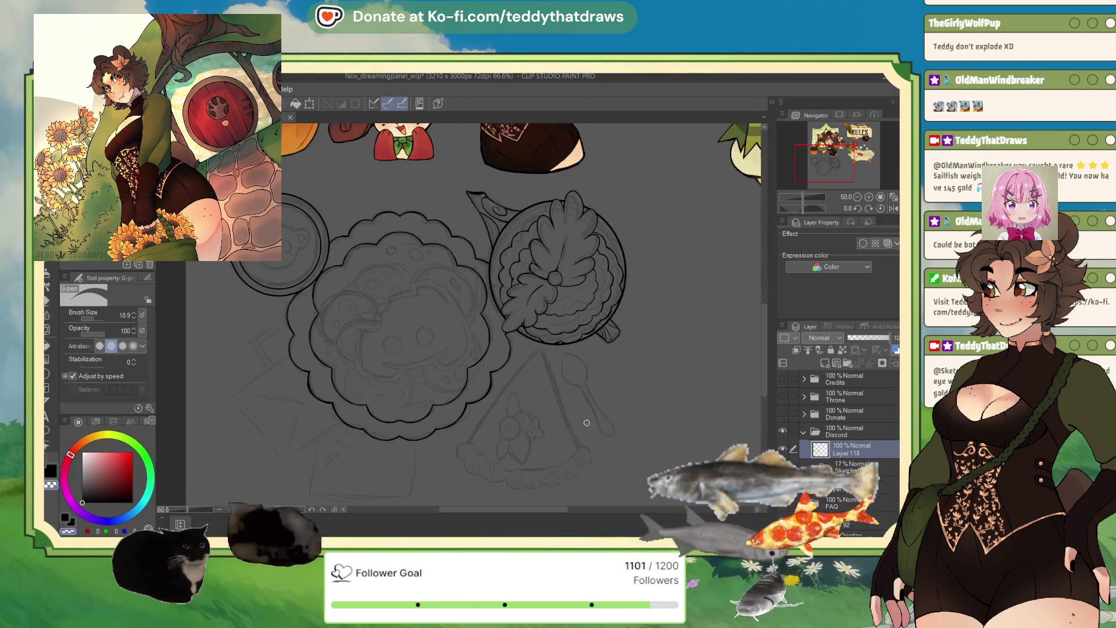
scroll(543, 344, up, 2)
scroll(544, 344, down, 3)
scroll(543, 344, up, 3)
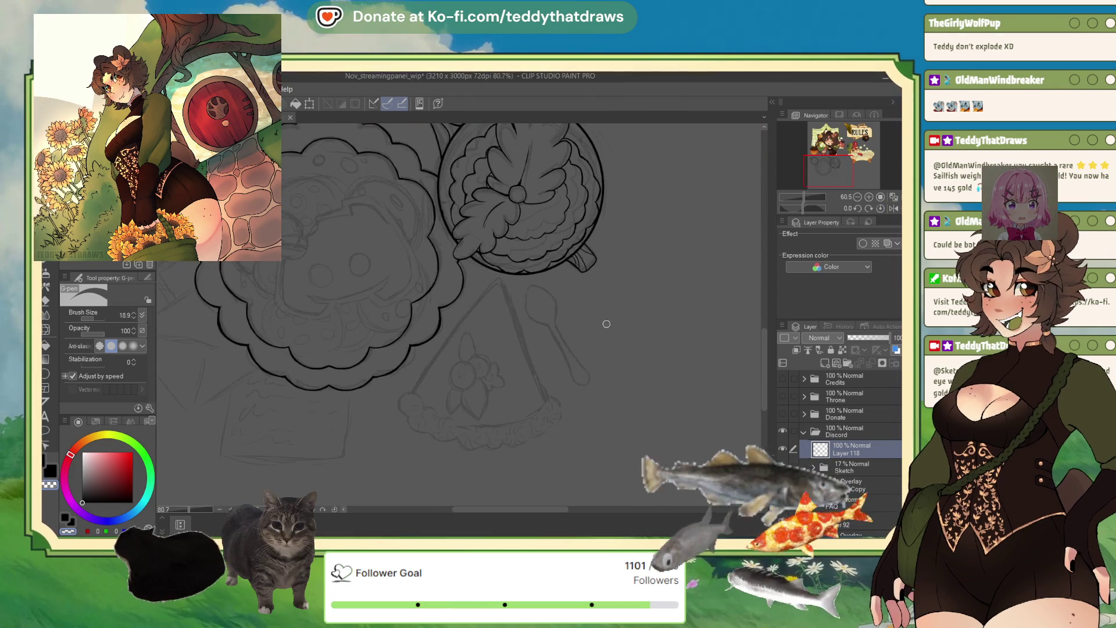
scroll(529, 322, down, 2)
scroll(529, 322, down, 1)
scroll(529, 322, up, 1)
scroll(530, 322, down, 2)
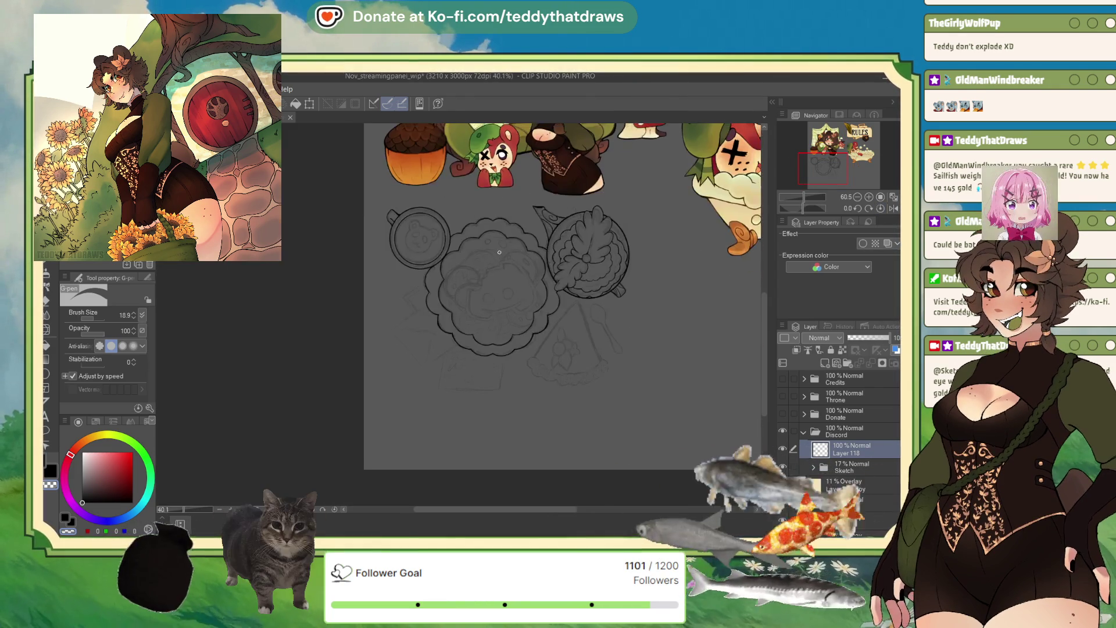
scroll(488, 324, down, 1)
scroll(425, 328, down, 1)
scroll(425, 328, up, 3)
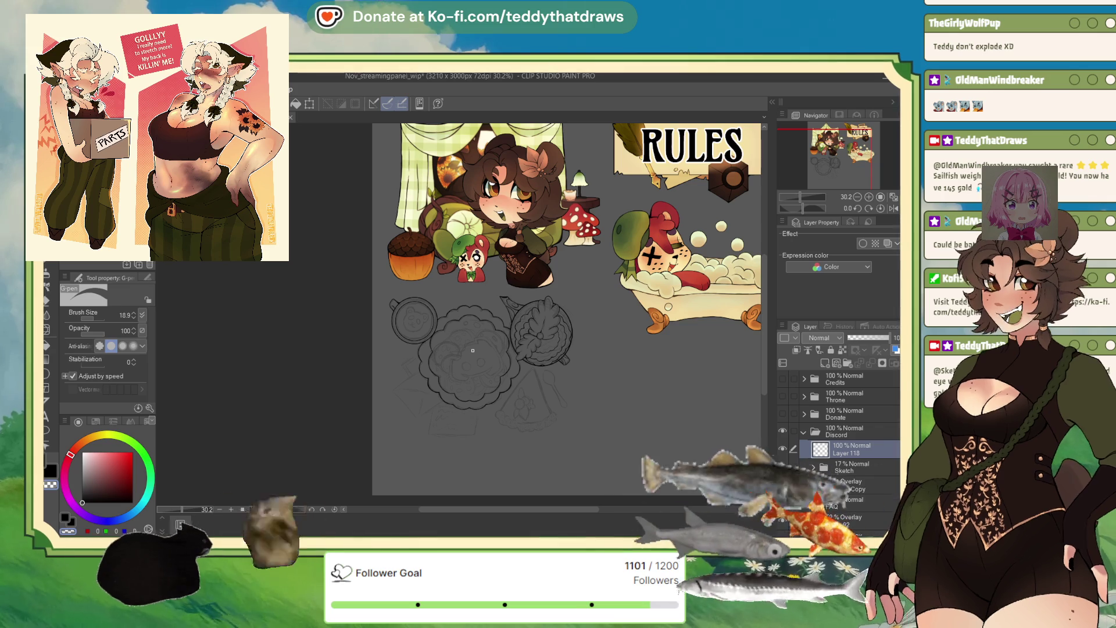
scroll(436, 335, up, 2)
scroll(427, 334, down, 2)
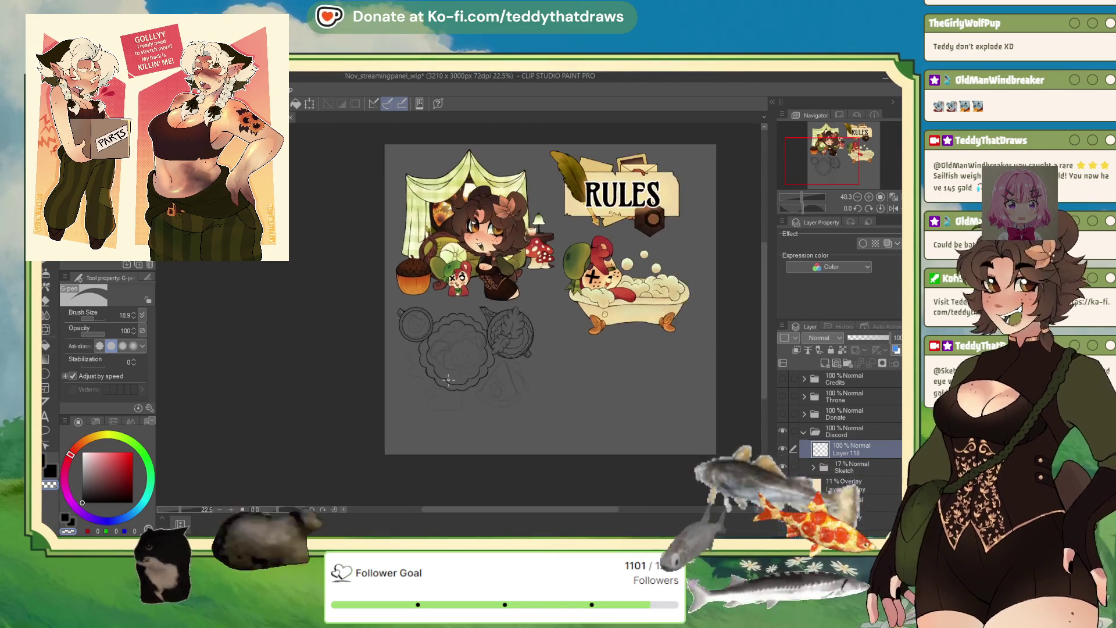
scroll(471, 336, up, 2)
scroll(515, 338, up, 2)
scroll(543, 339, up, 1)
scroll(547, 425, up, 1)
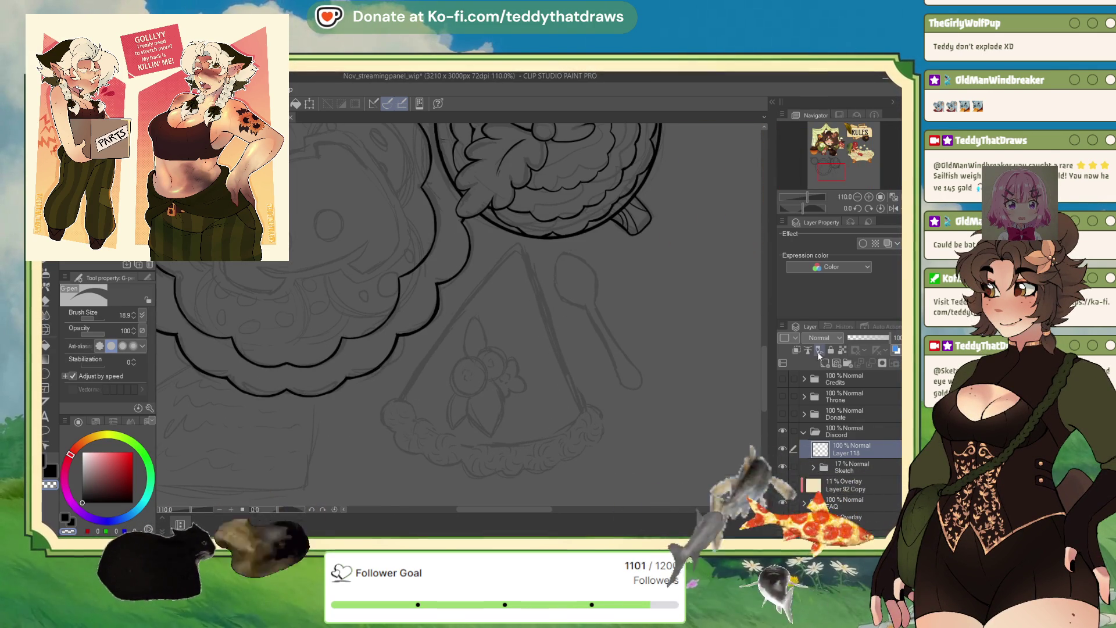
- Add a new layer above Layer 118 and set the Straight line tool to a thinner size
click(825, 362)
click(46, 381)
key(u)
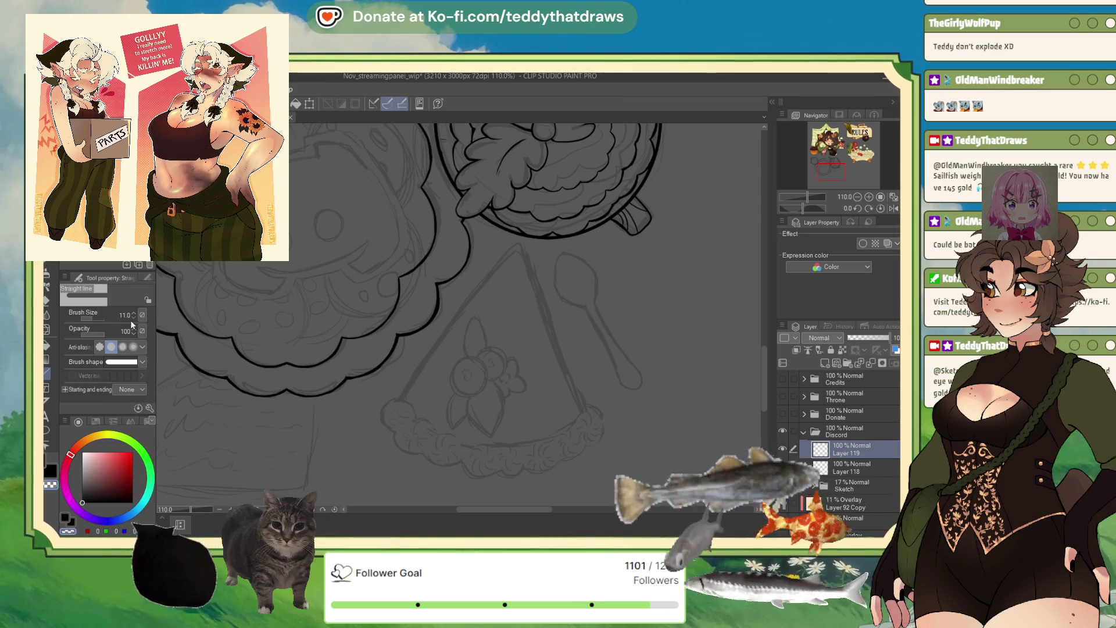
click(134, 316)
click(134, 317)
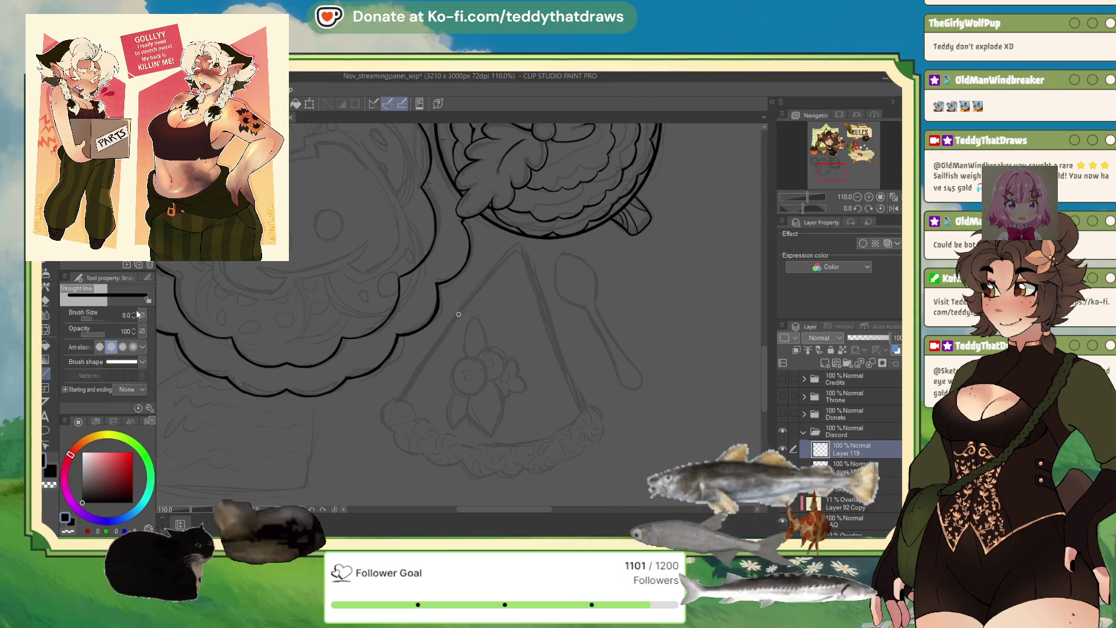
click(137, 313)
- Draw the pie slice's right and left straight edges, redoing the first misplaced line
mouse_move(556, 334)
mouse_down()
mouse_move(524, 242)
mouse_move(581, 404)
mouse_up()
key(ctrl+z)
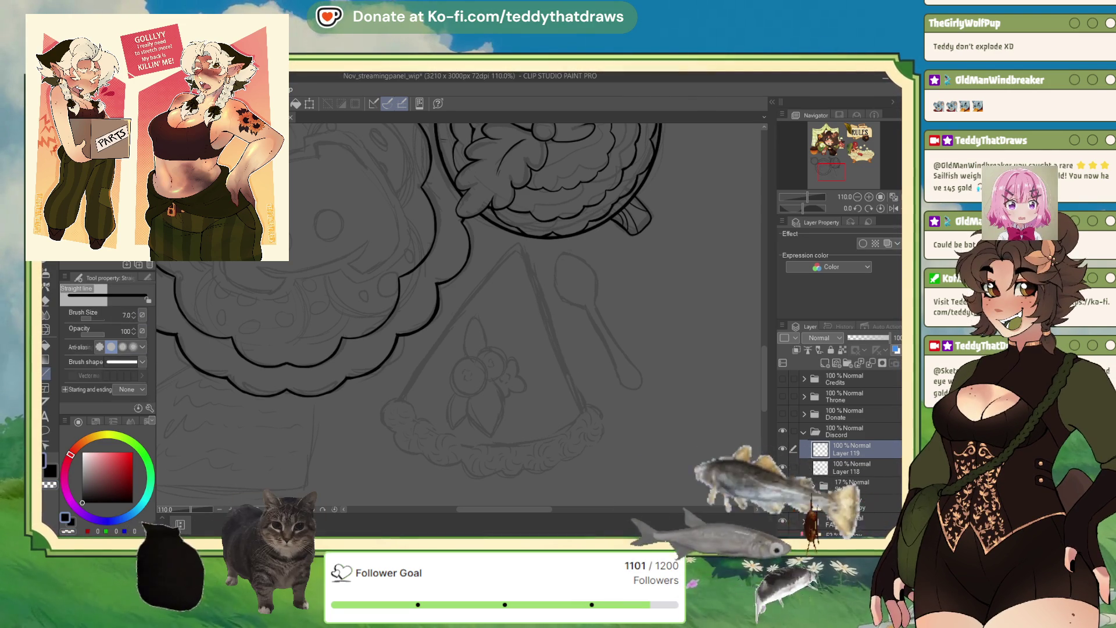
click(135, 317)
click(135, 317)
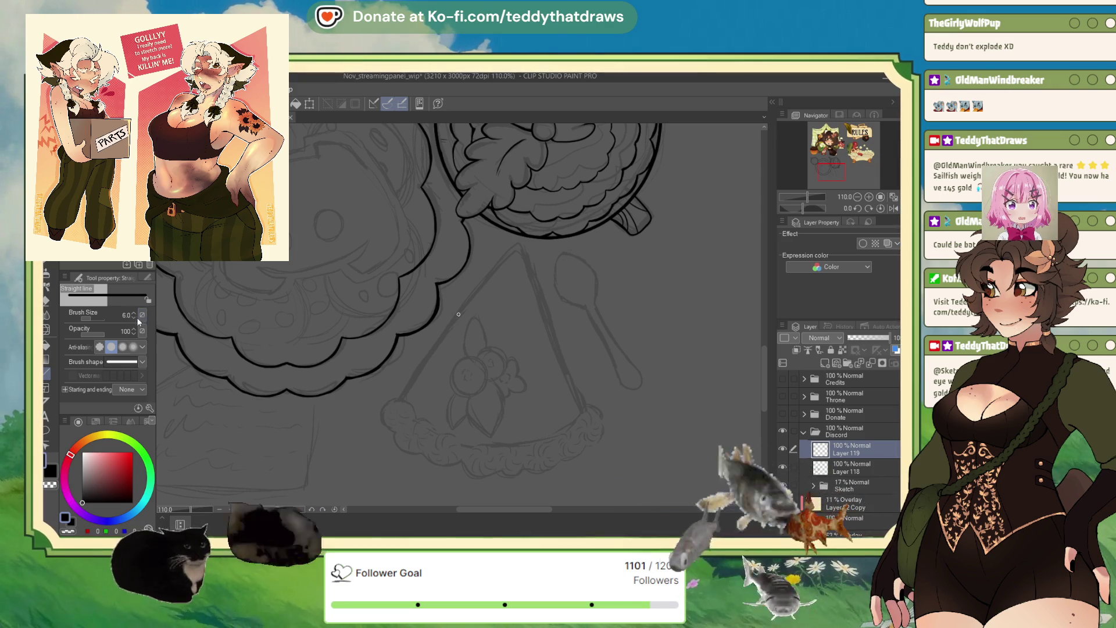
drag(522, 245, 581, 409)
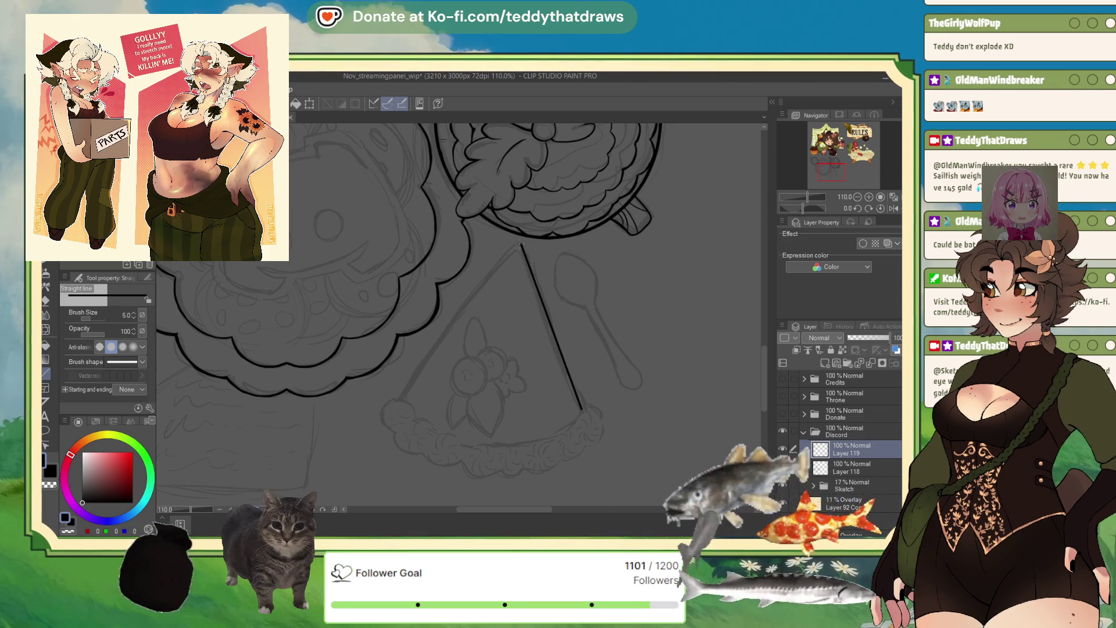
drag(400, 399, 400, 398)
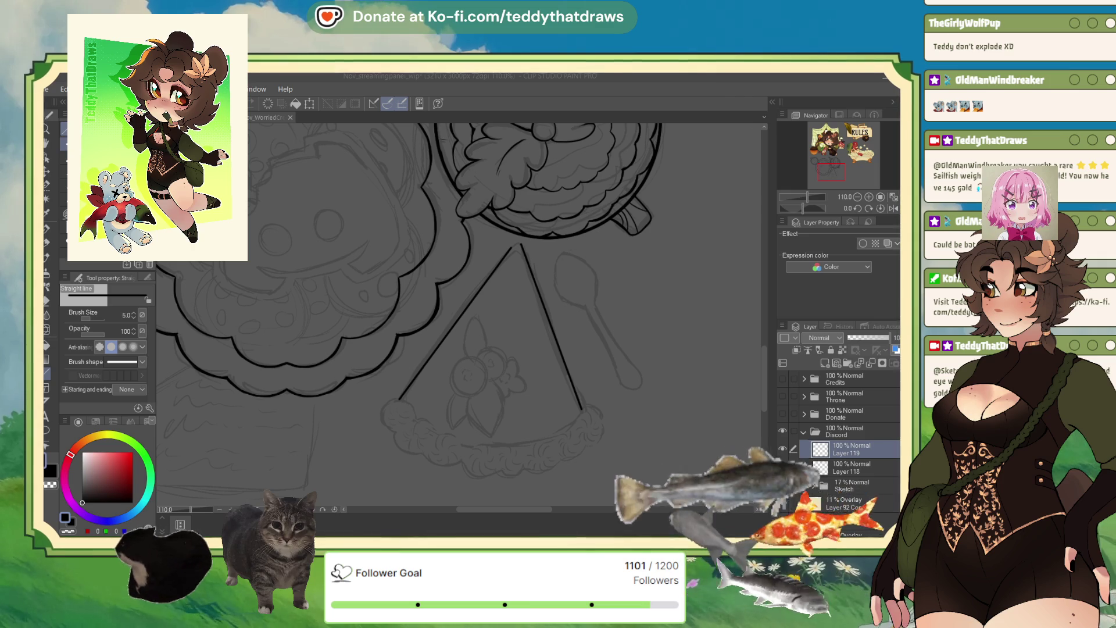
click(832, 170)
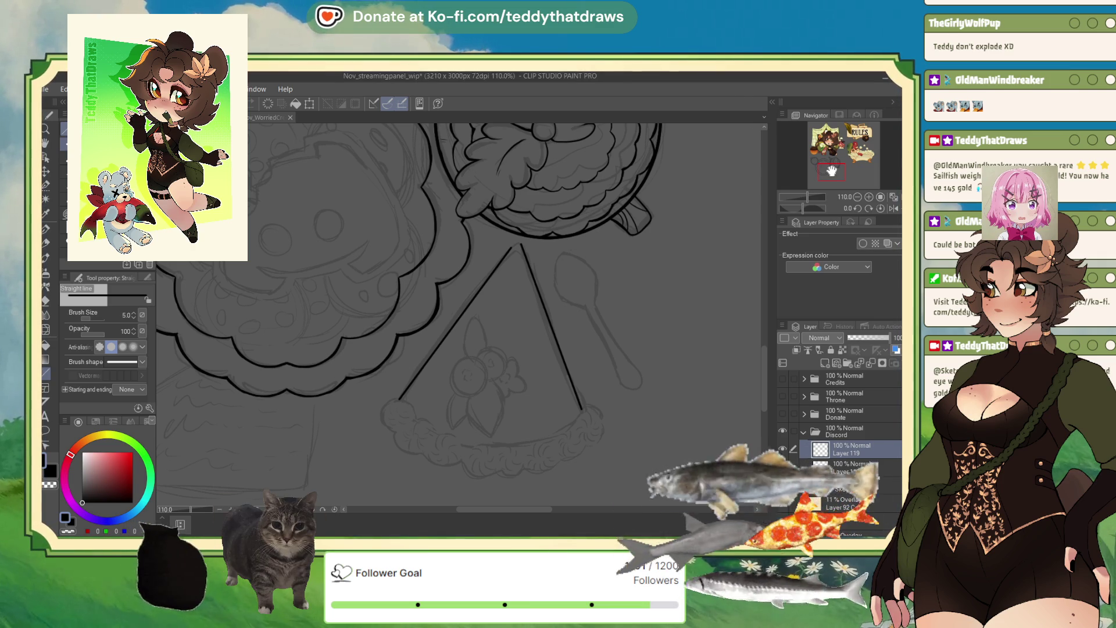
key(p)
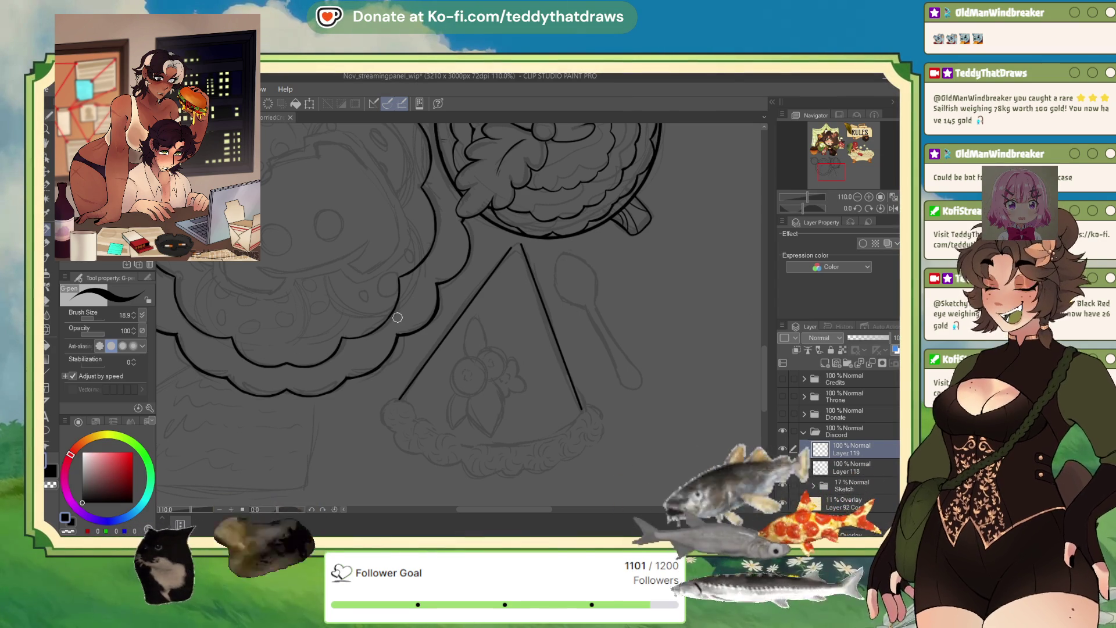
scroll(528, 216, up, 2)
scroll(532, 219, up, 2)
scroll(528, 216, up, 2)
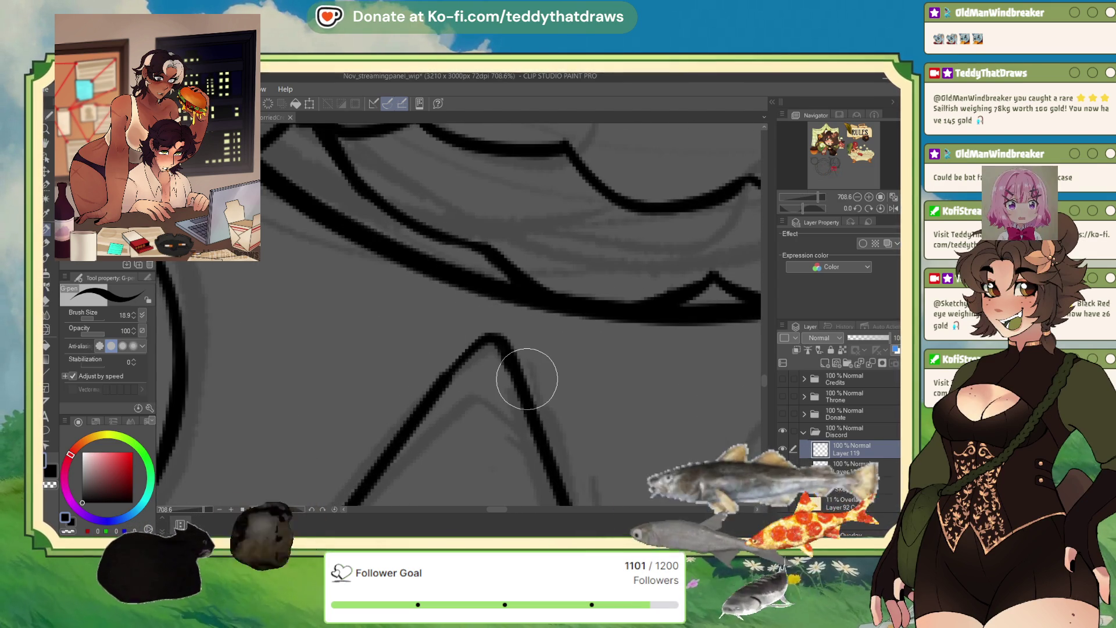
scroll(524, 374, down, 2)
scroll(409, 164, down, 1)
scroll(410, 361, down, 1)
scroll(482, 199, down, 2)
scroll(482, 199, up, 2)
scroll(480, 170, up, 2)
scroll(473, 149, up, 1)
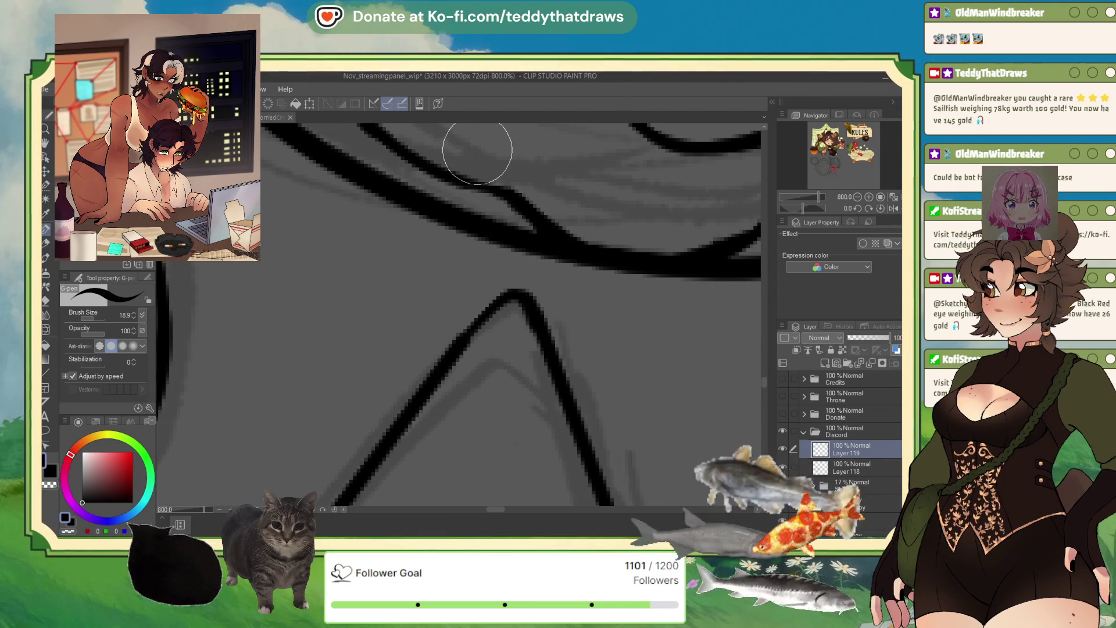